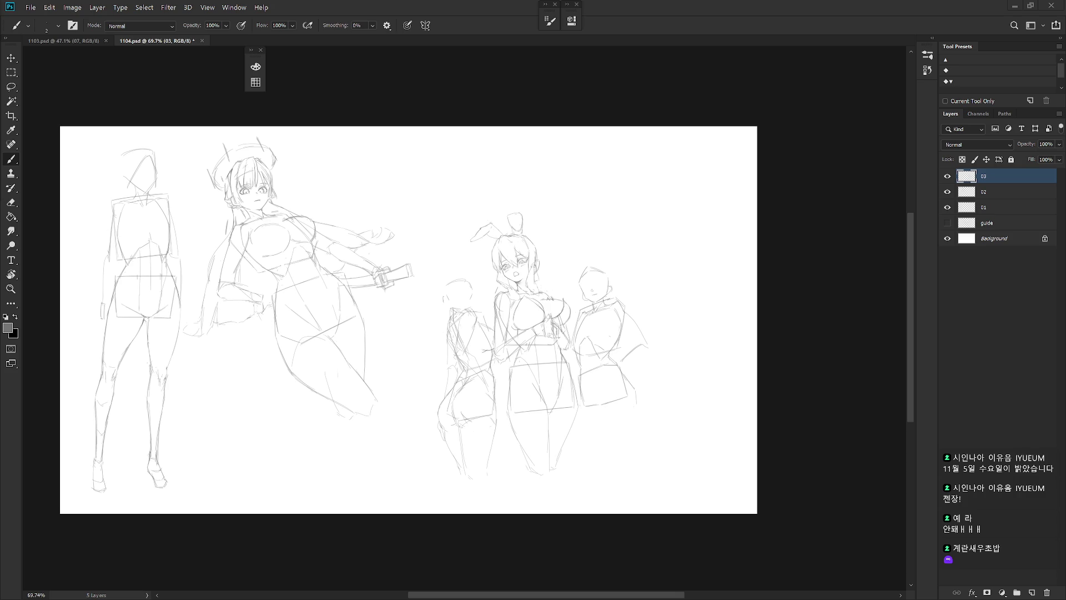
Step: Sketch the back-view figure's back, waist, hip and thigh lines with short edge strokes
scroll(578, 385, "up", 4)
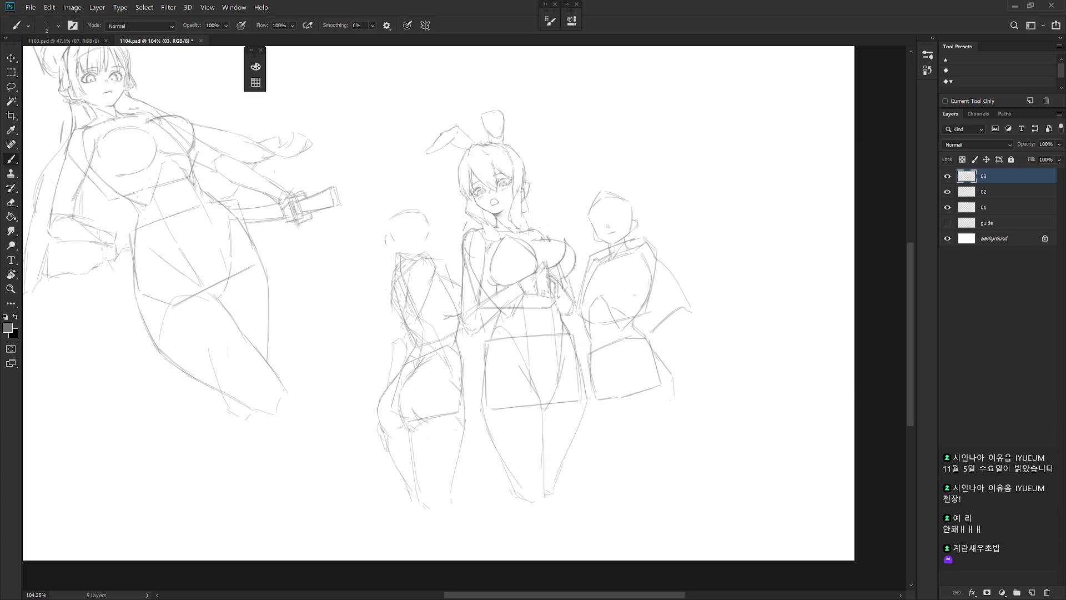
left_click_drag(393, 327, 398, 340)
key("e")
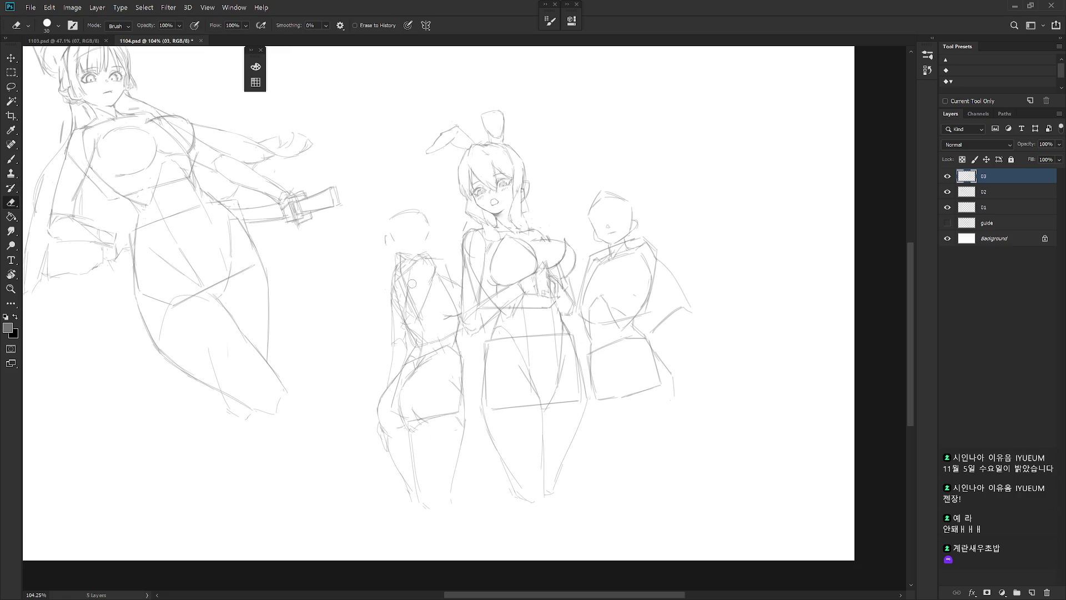
key("b")
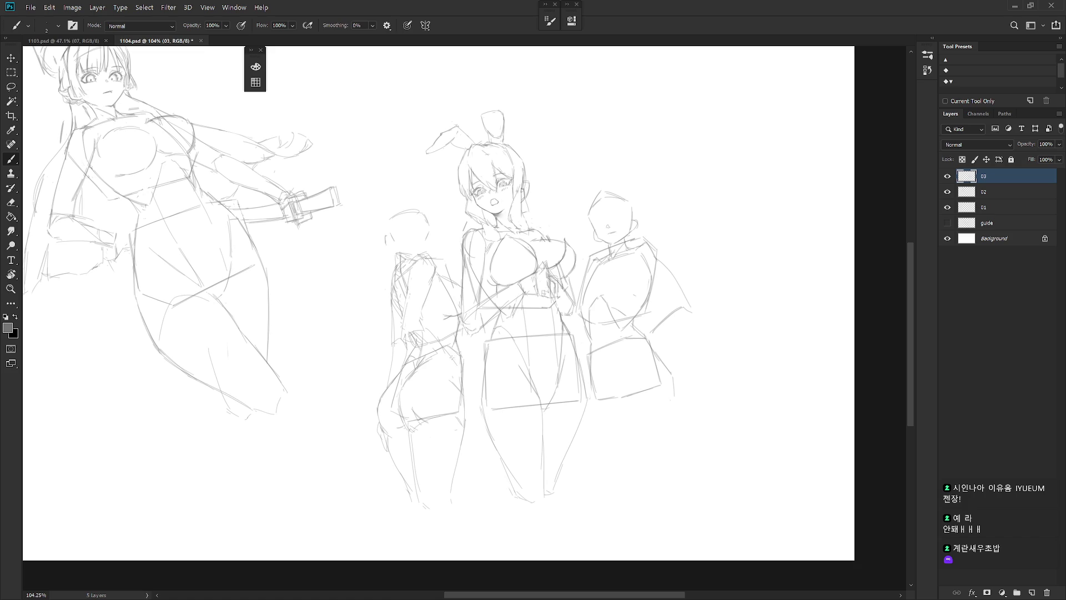
left_click_drag(425, 329, 449, 390)
left_click_drag(409, 342, 435, 380)
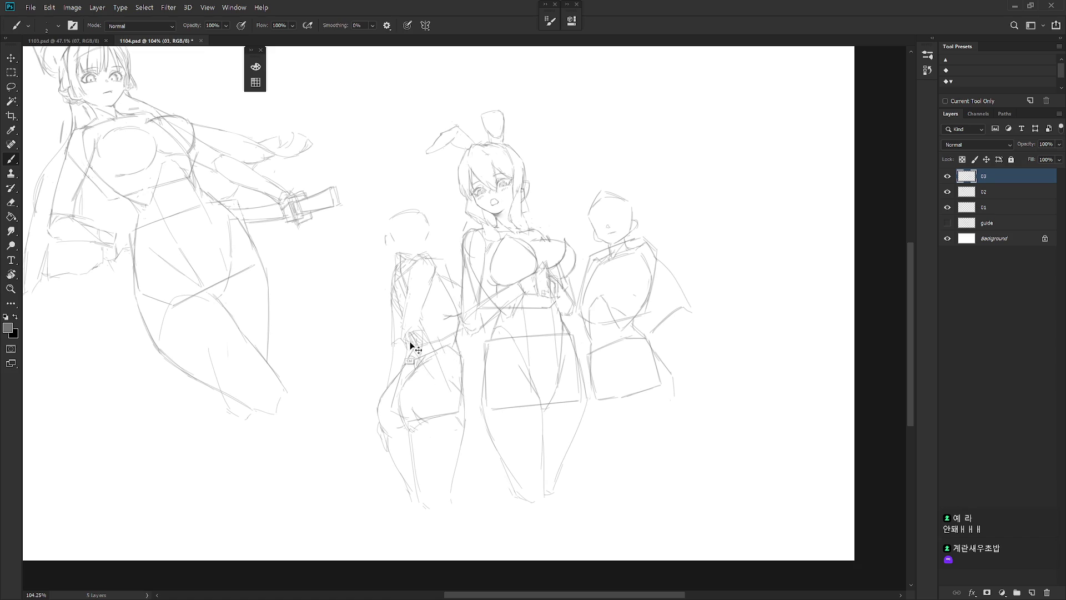
left_click_drag(408, 336, 454, 402)
left_click_drag(458, 409, 459, 420)
left_click_drag(449, 435, 451, 445)
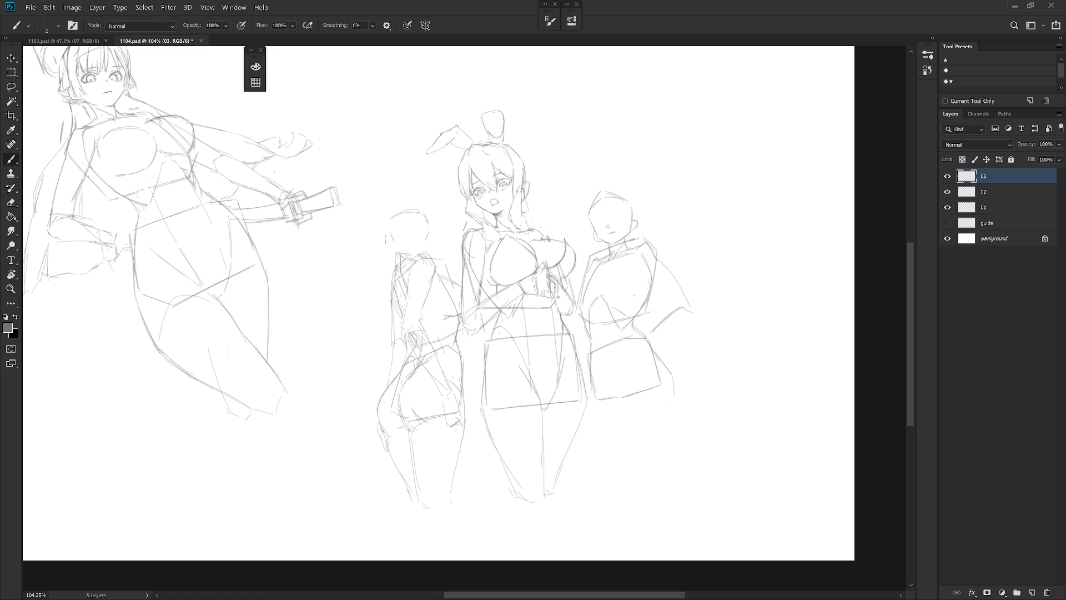
Step: Erase the old bunny-tail circle, then draw a line down the back and hatch the shoulder
key("e")
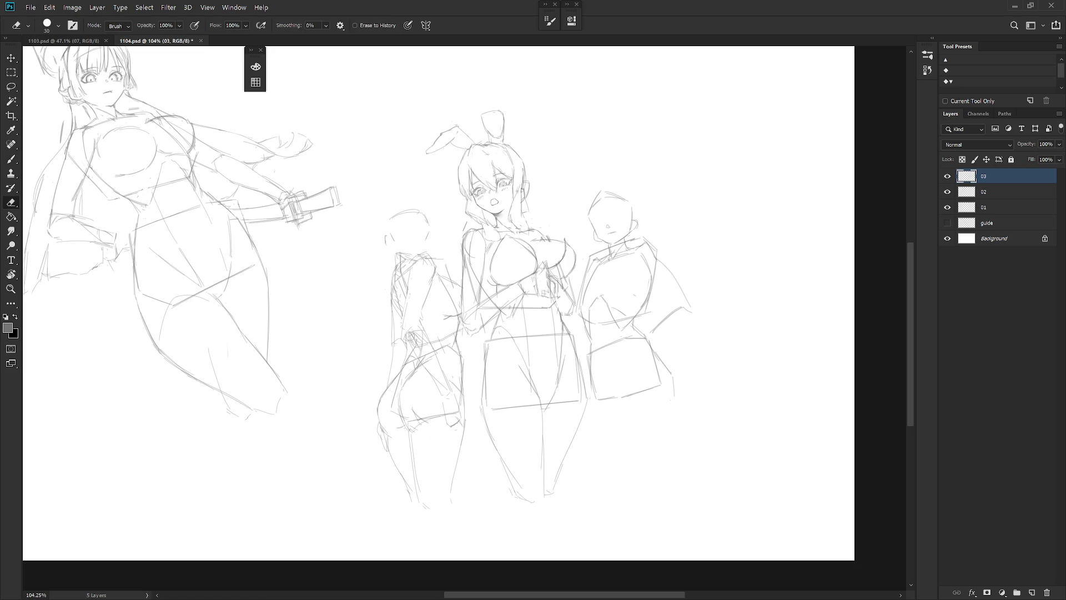
key("b")
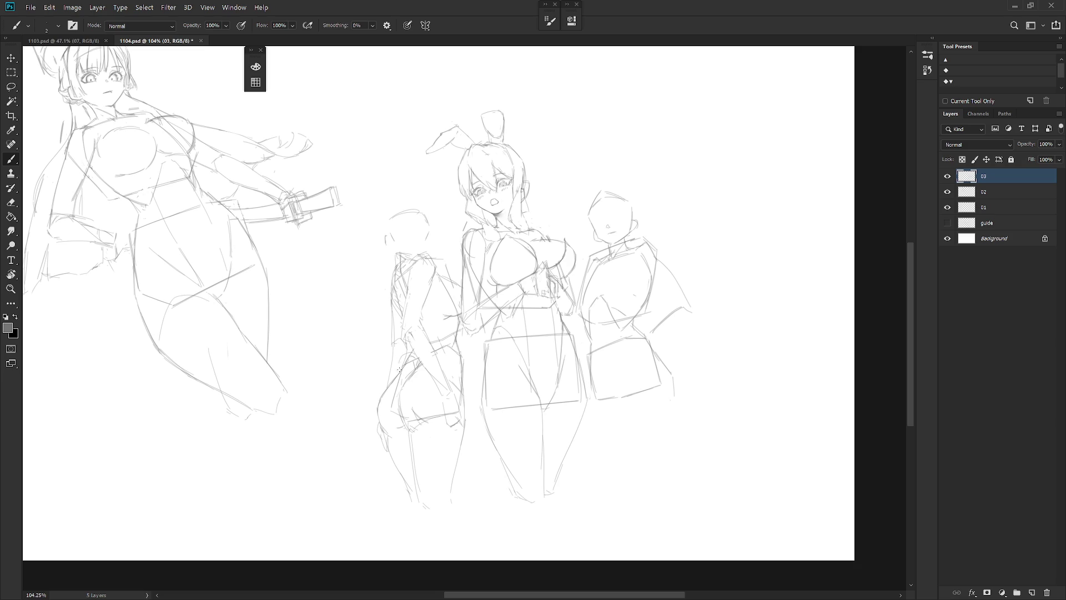
key("e")
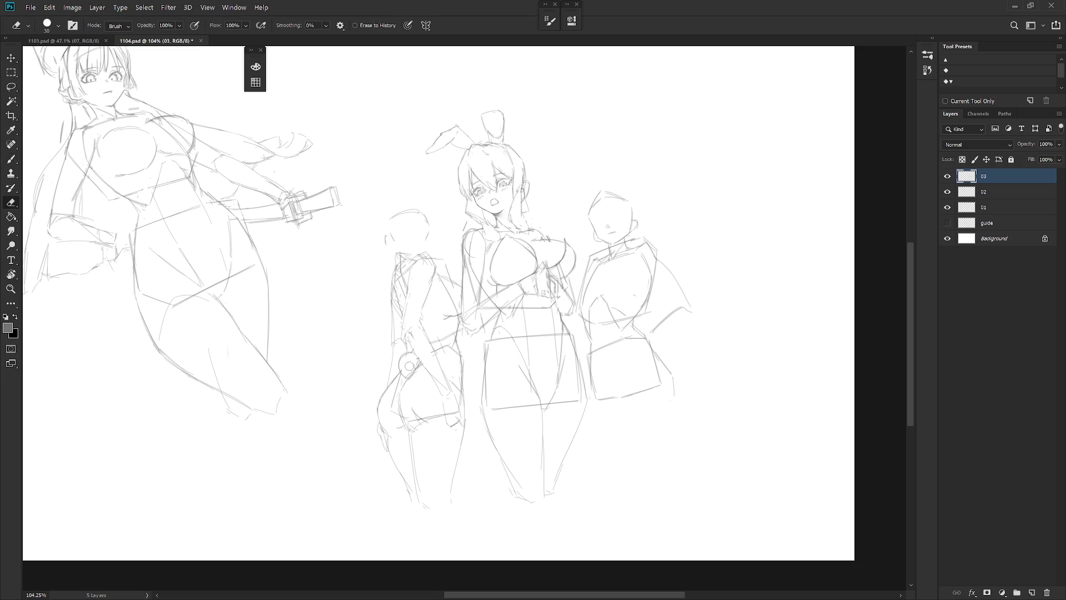
mouse_move(414, 367)
left_mouse_down()
mouse_move(406, 359)
mouse_move(403, 370)
left_mouse_up()
key("b")
key("e")
key("b")
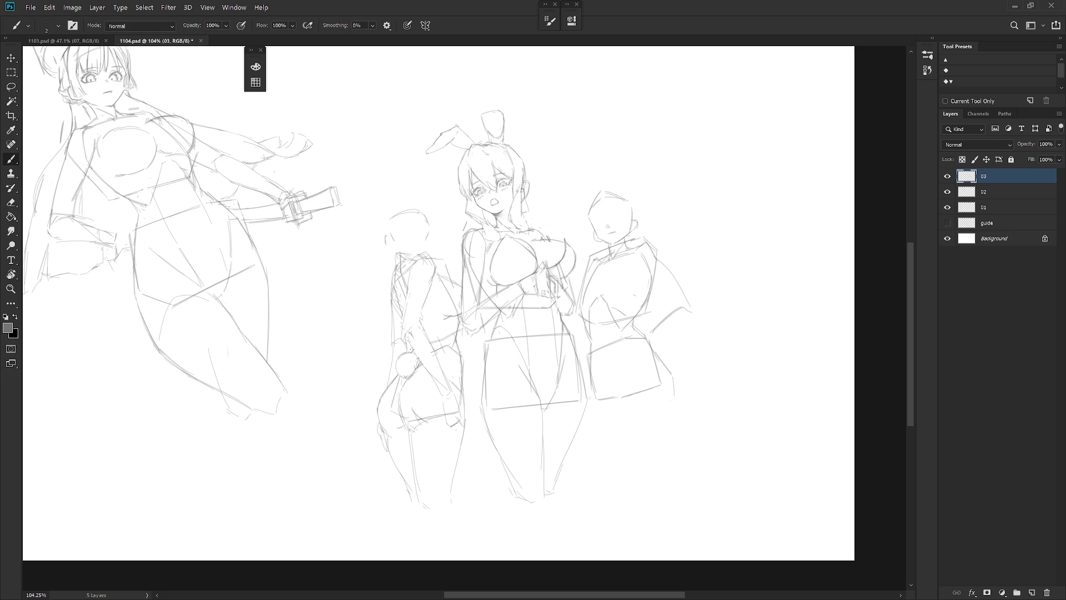
left_click_drag(406, 318, 410, 341)
left_click_drag(413, 265, 407, 274)
Step: Lasso the bunny girl's head and nudge it slightly right and down
scroll(550, 392, "down", 2)
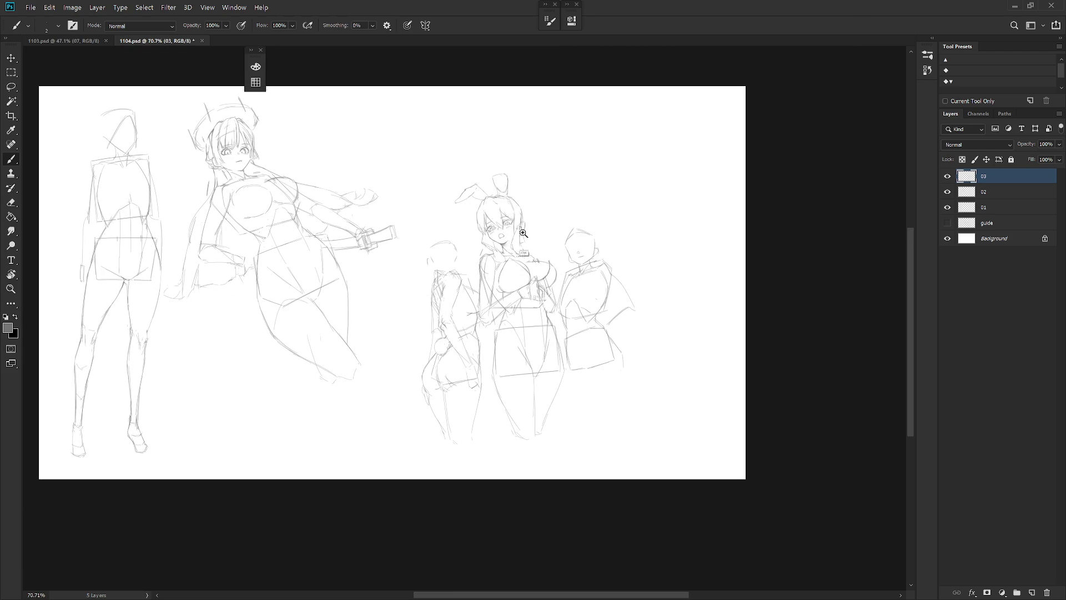
scroll(533, 239, "up", 4)
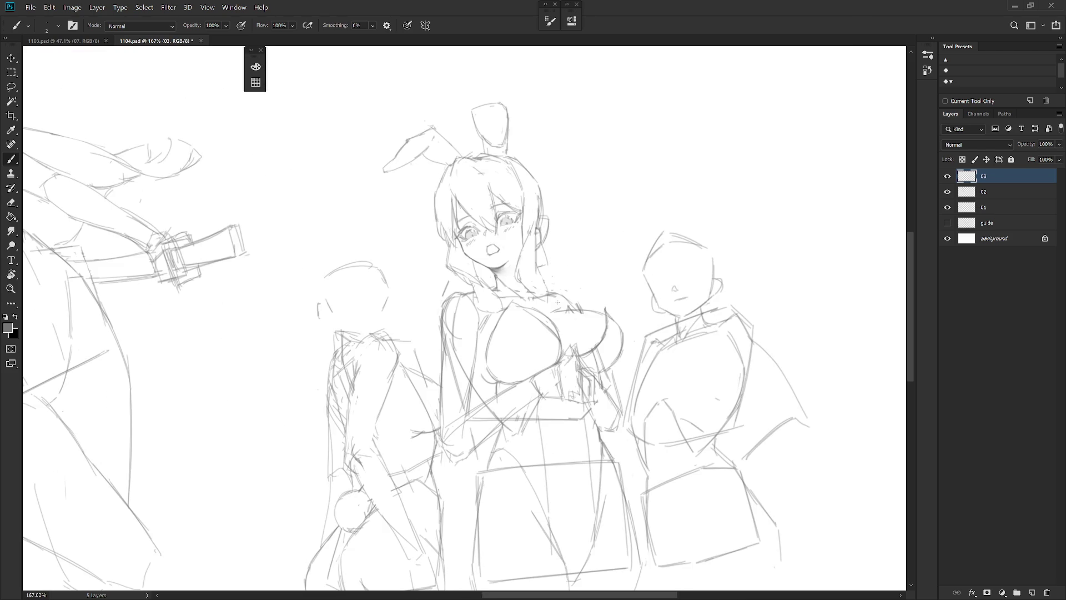
key("e")
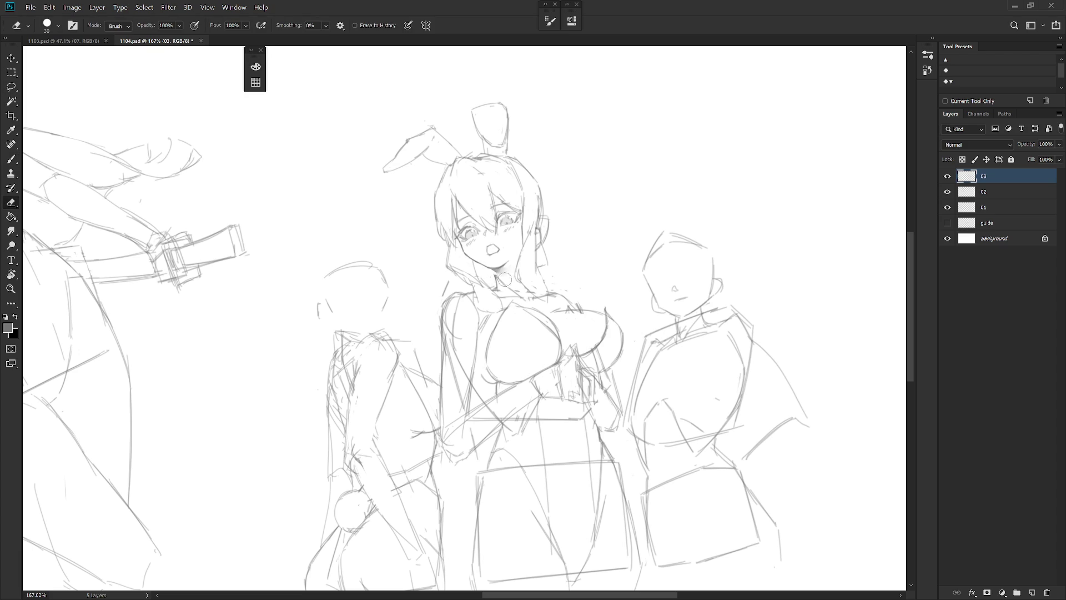
key("l")
mouse_move(494, 271)
left_mouse_down()
mouse_move(522, 285)
mouse_move(538, 267)
mouse_move(565, 160)
mouse_move(362, 170)
mouse_move(437, 270)
mouse_move(487, 291)
mouse_move(481, 278)
mouse_move(493, 274)
mouse_move(512, 284)
left_mouse_up()
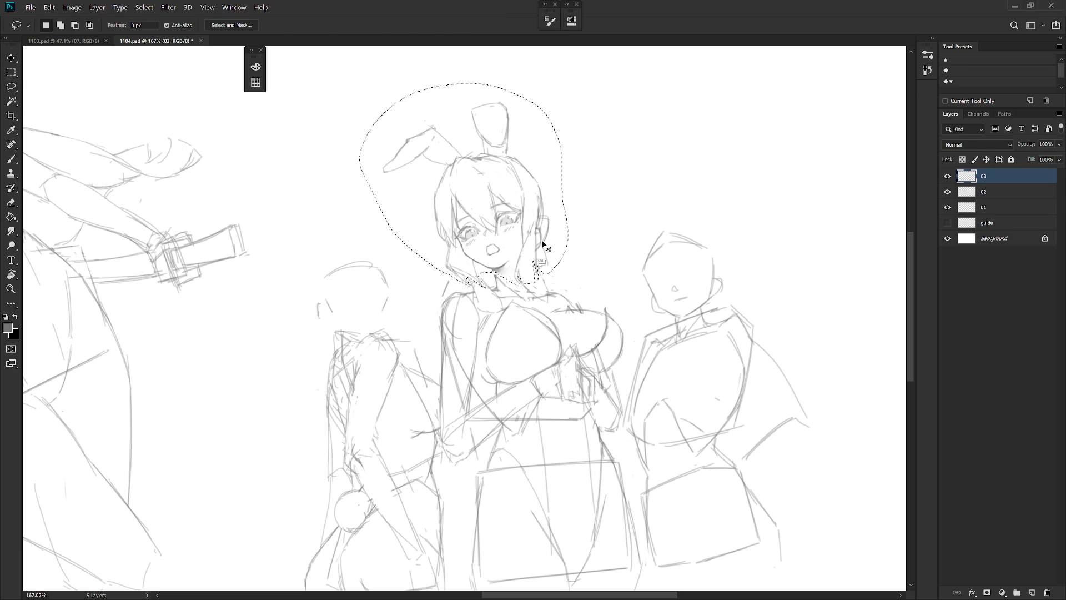
key("ctrl+t")
left_click_drag(538, 240, 543, 244)
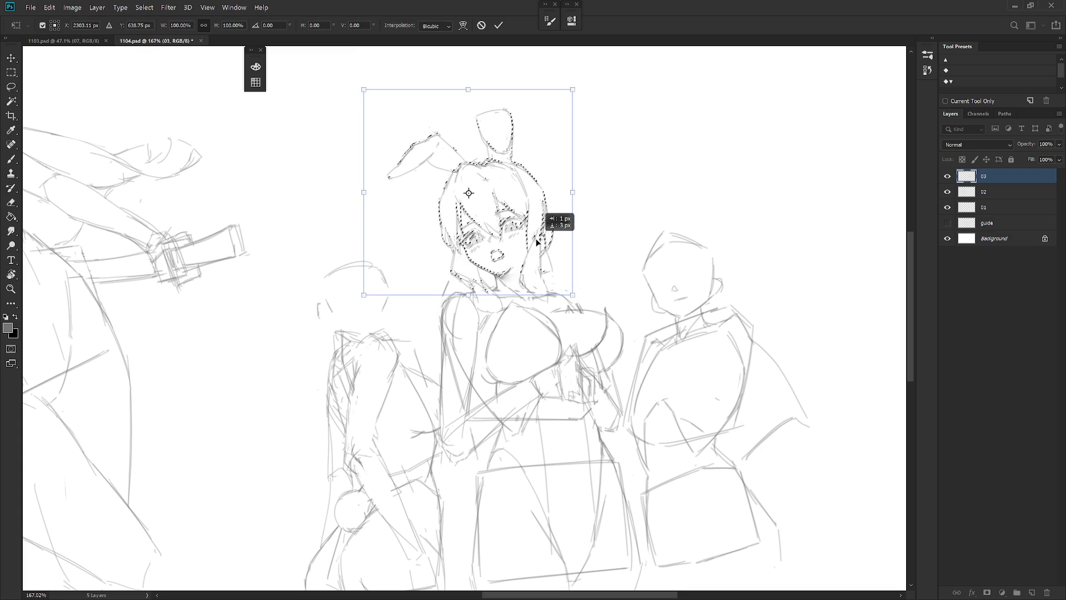
key("Return")
key("ctrl+d")
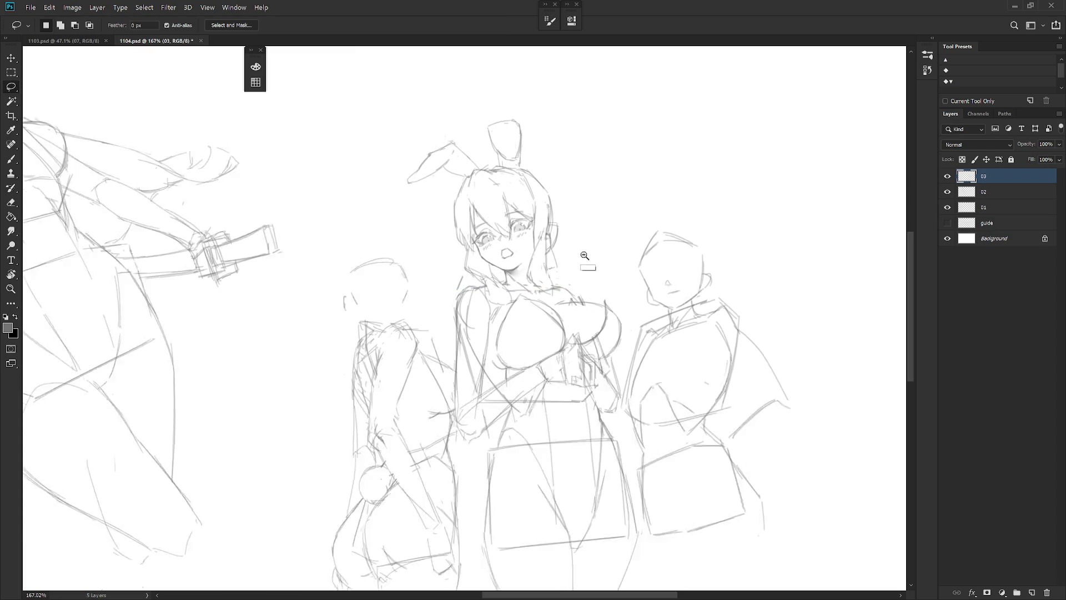
Step: Mirror the canvas to check proportions, undo the head move, and fit the sheet in view
scroll(599, 233, "down", 5)
key("b")
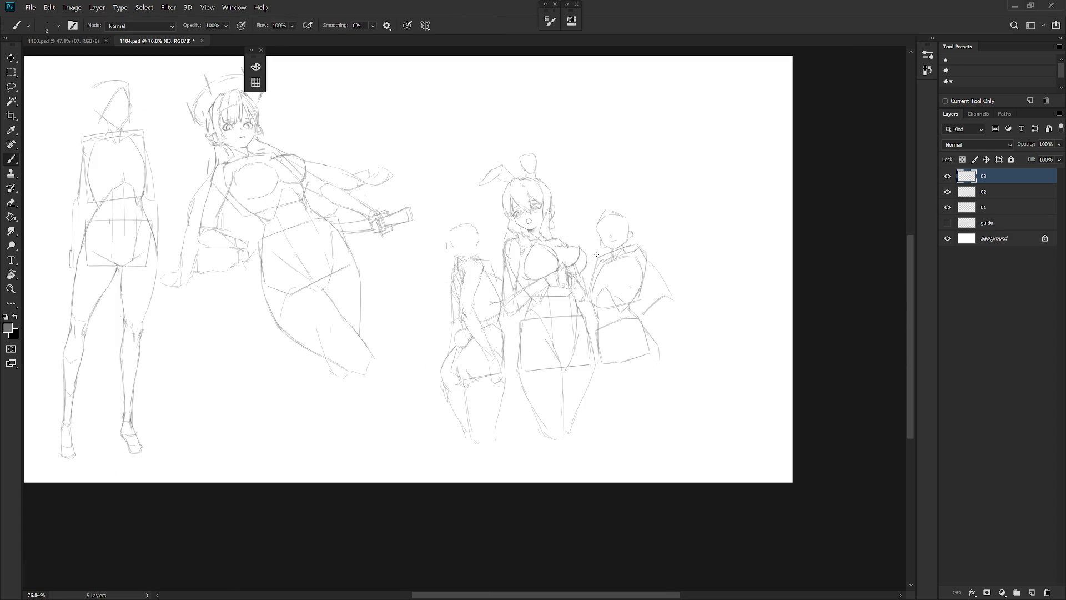
key("ctrl+shift+h")
scroll(561, 261, "up", 3)
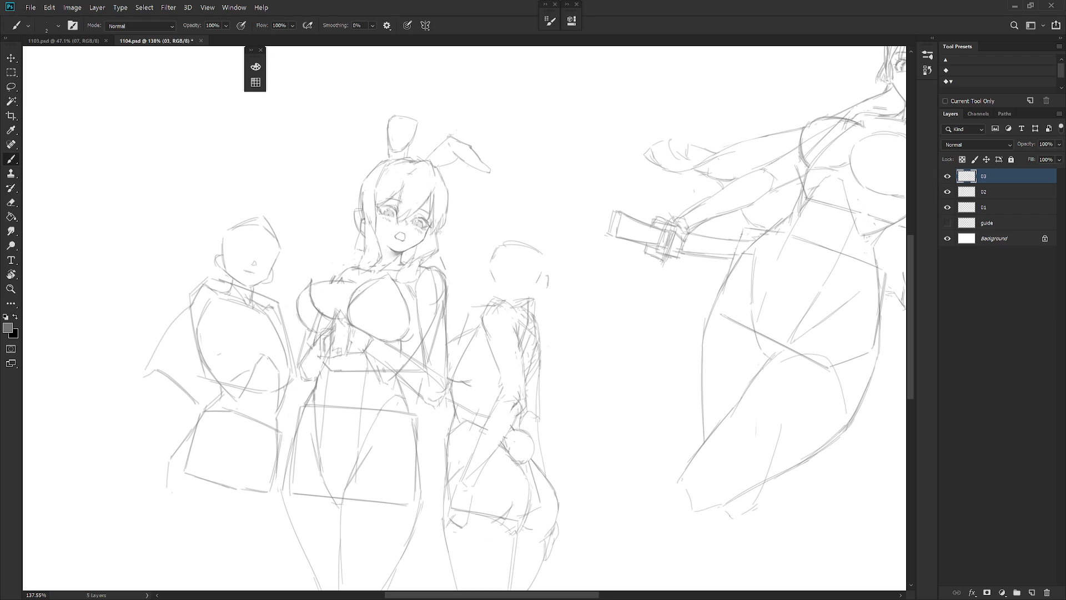
key("ctrl+z")
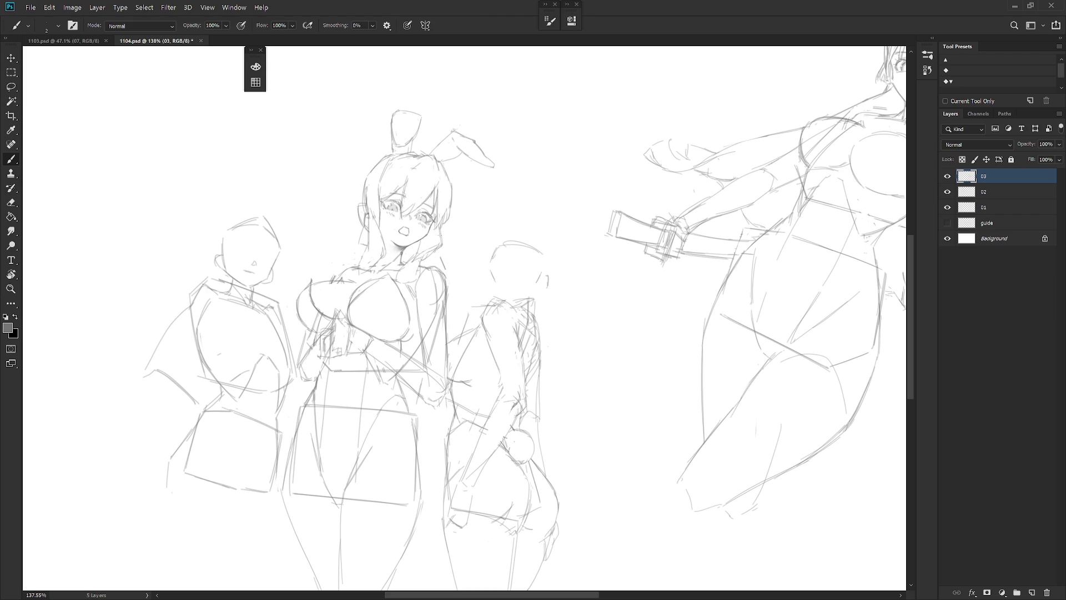
key("ctrl+0")
key("h")
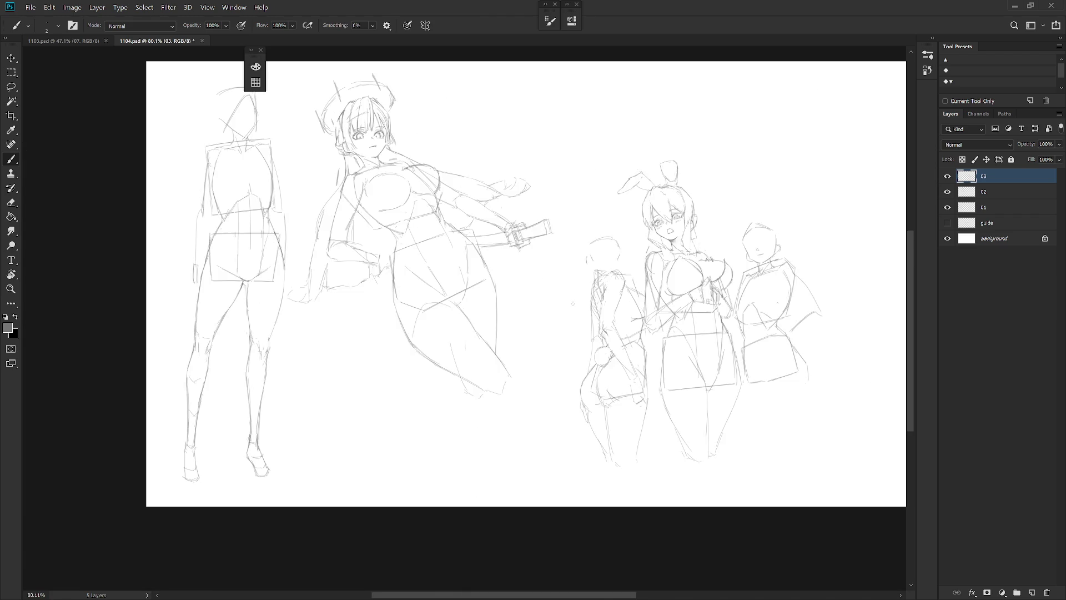
left_click_drag(693, 351, 569, 351)
scroll(567, 245, "up", 3)
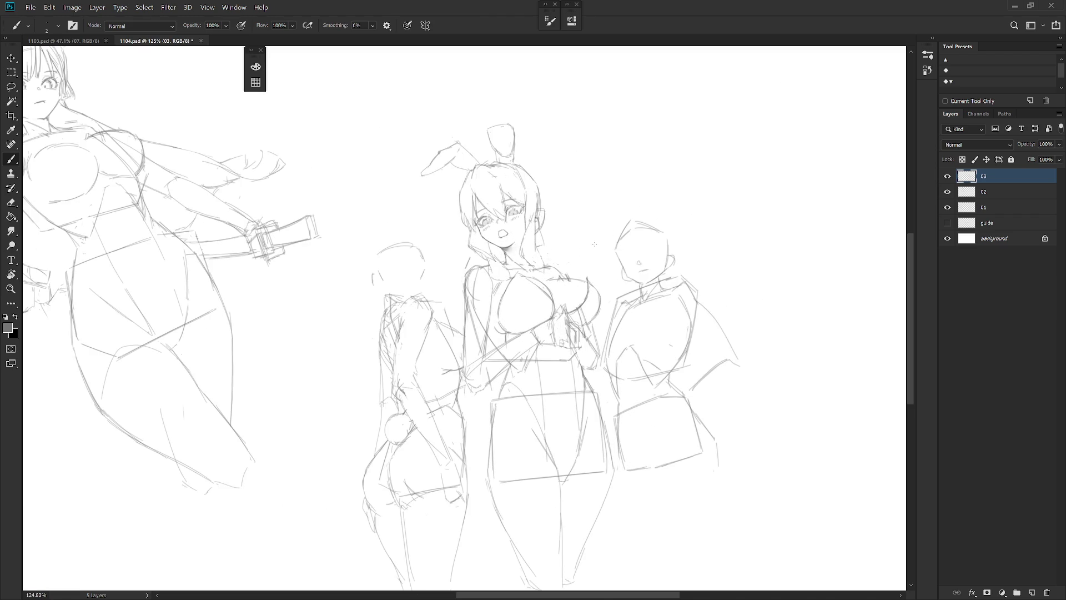
Step: Lasso the head and ears and rotate them about 6° around a pivot at the chin
key("l")
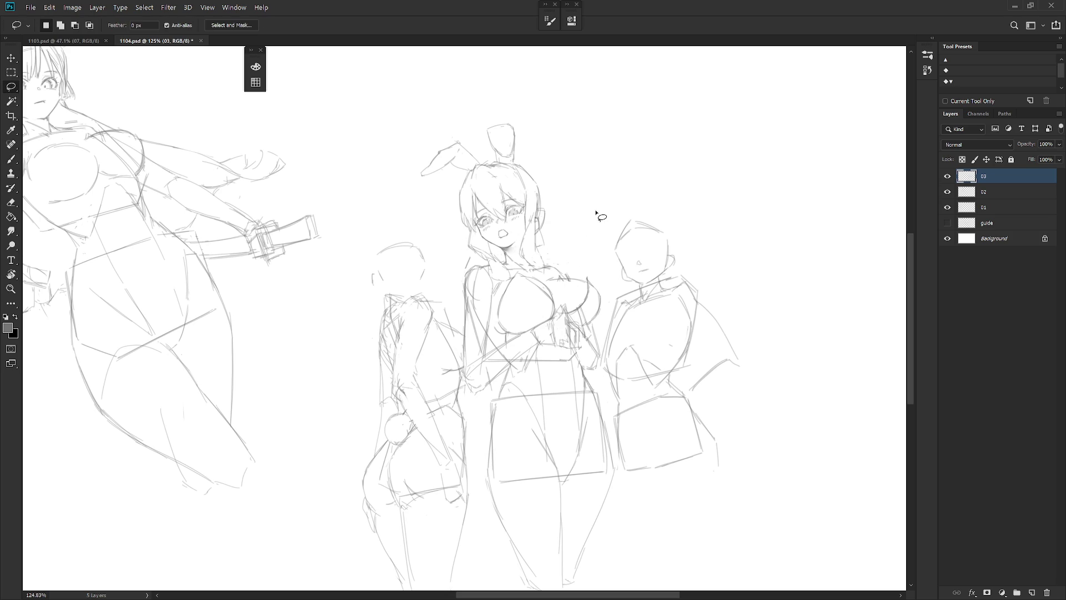
scroll(592, 256, "down", 3)
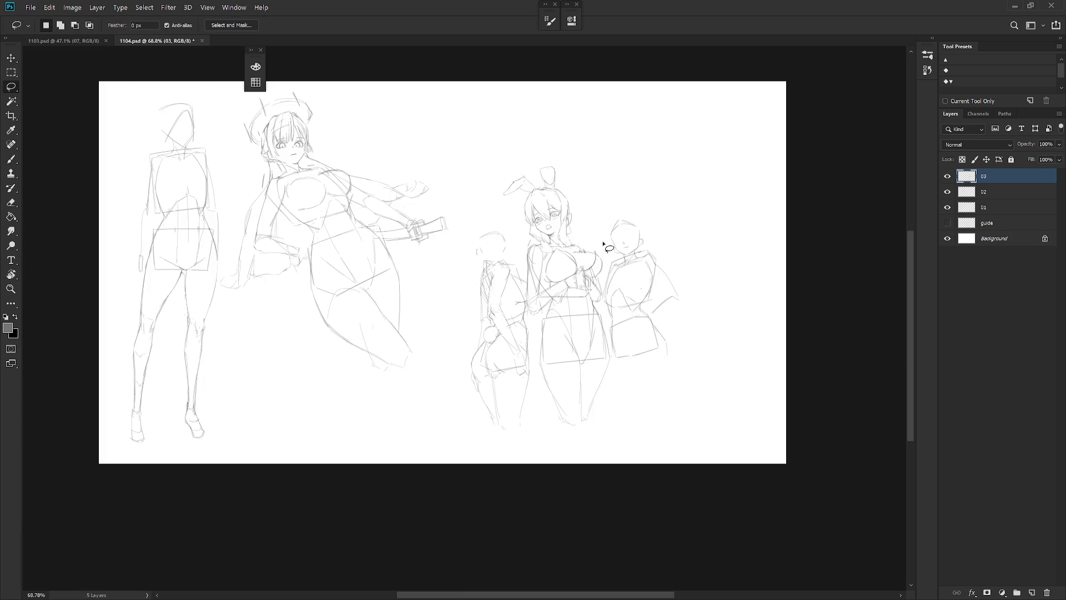
key("h")
scroll(358, 237, "up", 3)
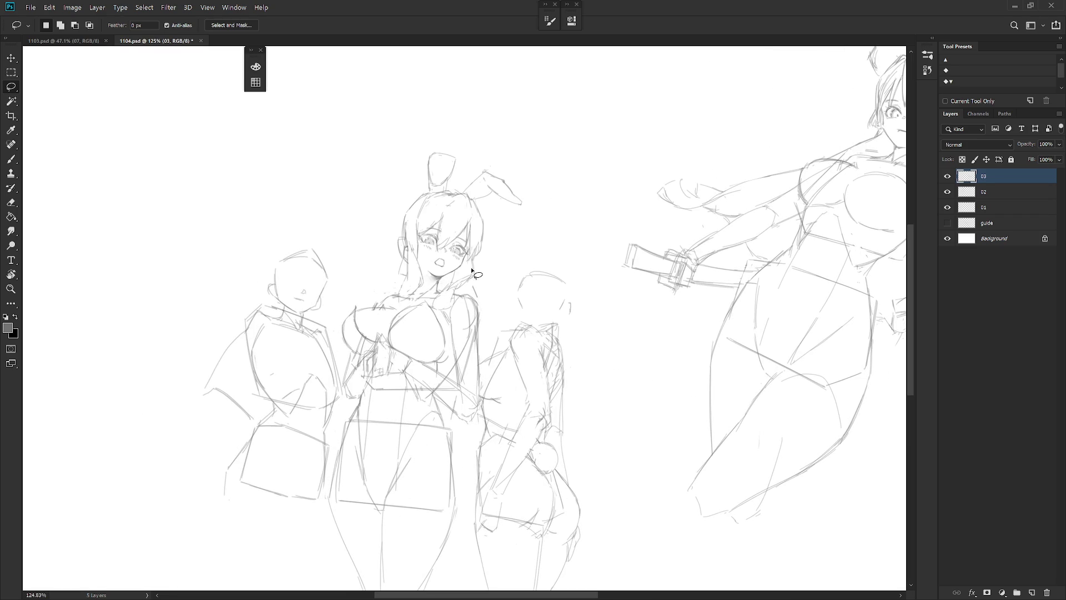
mouse_move(438, 286)
left_mouse_down()
mouse_move(459, 289)
mouse_move(553, 182)
mouse_move(373, 212)
mouse_move(396, 282)
mouse_move(426, 290)
left_mouse_up()
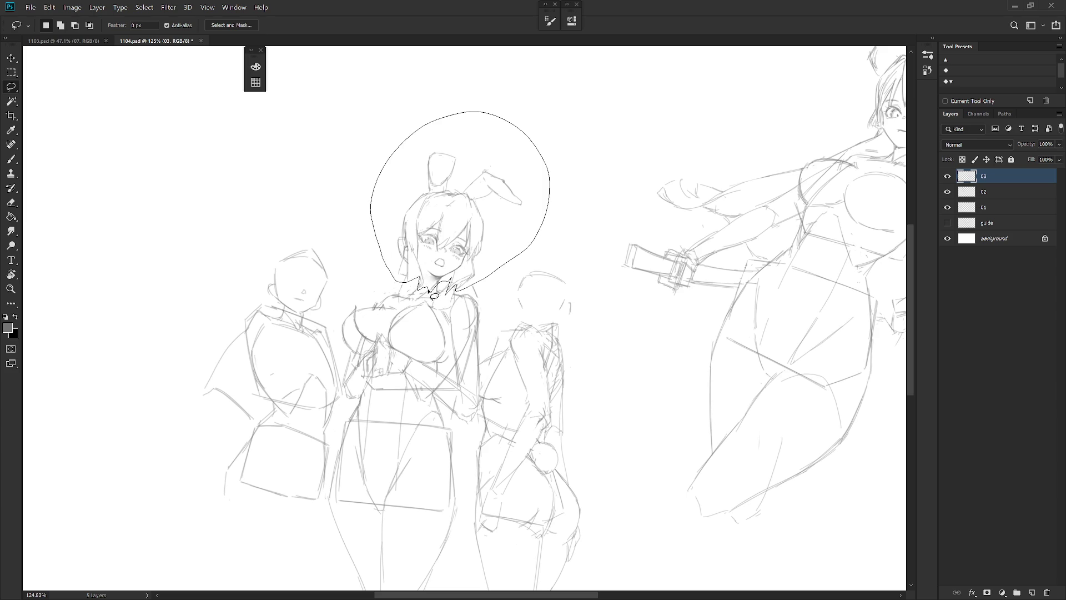
key("ctrl+t")
left_click(432, 287, "alt")
left_click_drag(561, 113, 537, 113)
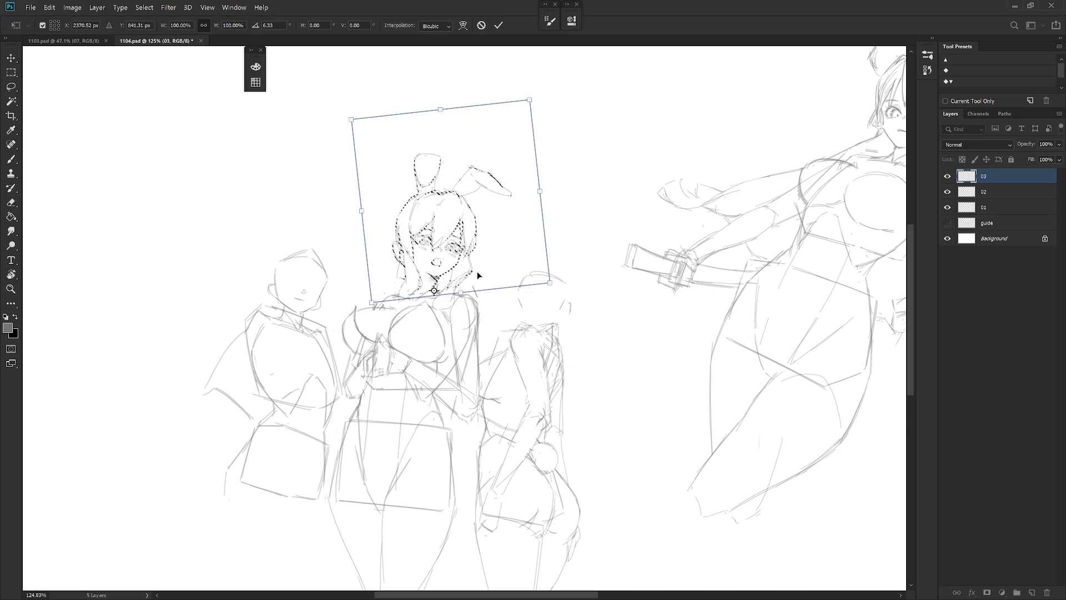
key("Return")
key("ctrl+d")
Step: Mirror the view again to compare the tilted head
scroll(578, 387, "down", 3)
key("h")
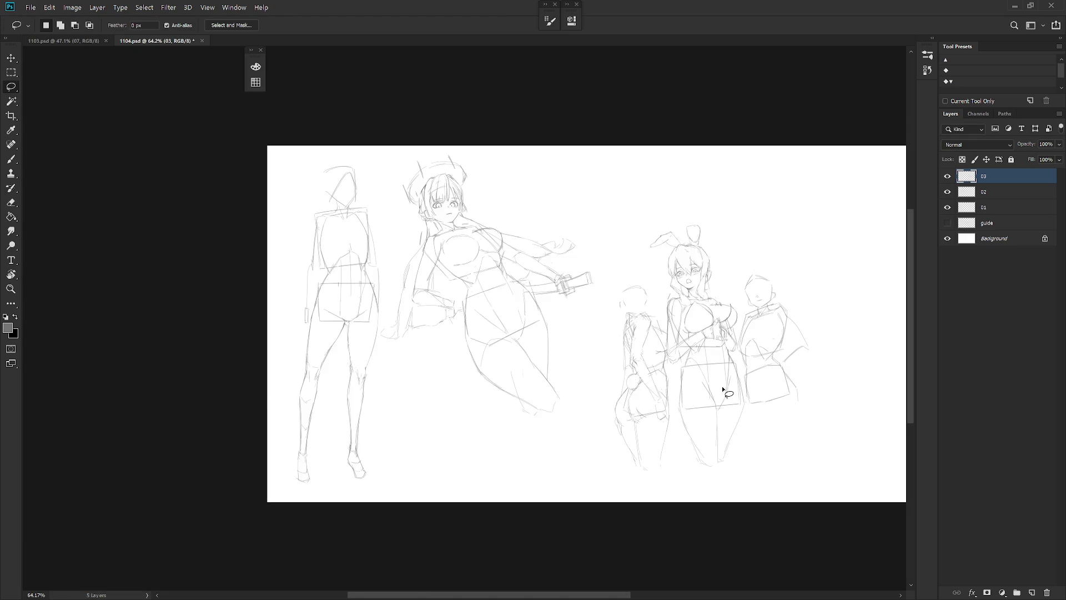
scroll(704, 389, "up", 5)
key("b")
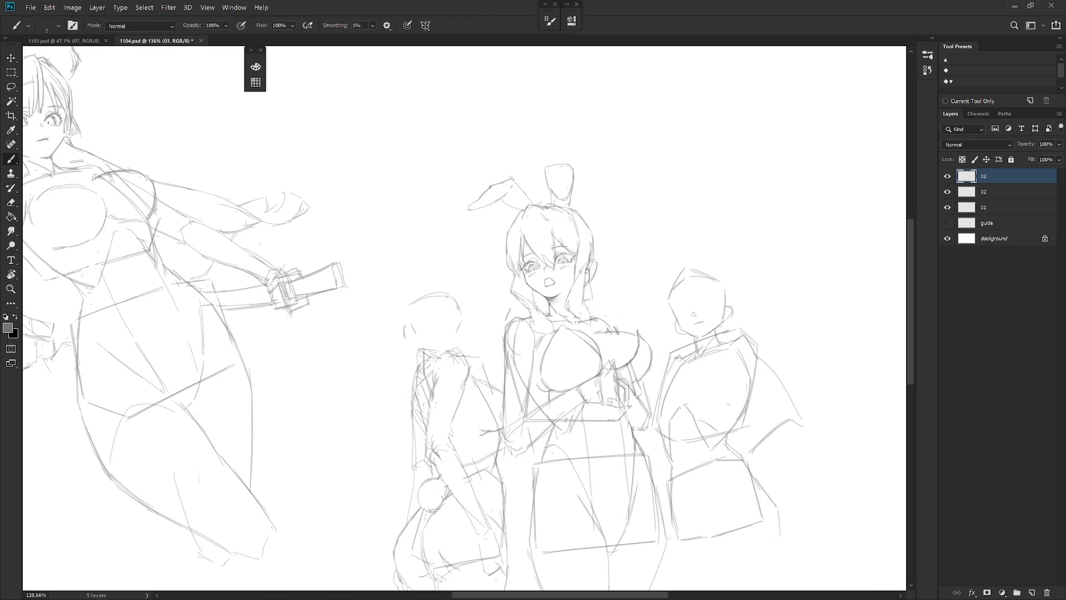
Step: Lasso the area around the girl's neck, commit the Free Transform and deselect, then rezoom on the figures
key("l")
mouse_move(527, 311)
left_mouse_down()
mouse_move(542, 305)
mouse_move(558, 319)
mouse_move(563, 303)
mouse_move(569, 314)
mouse_move(578, 300)
mouse_move(585, 314)
mouse_move(598, 303)
mouse_move(611, 143)
mouse_move(481, 279)
mouse_move(531, 313)
left_mouse_up()
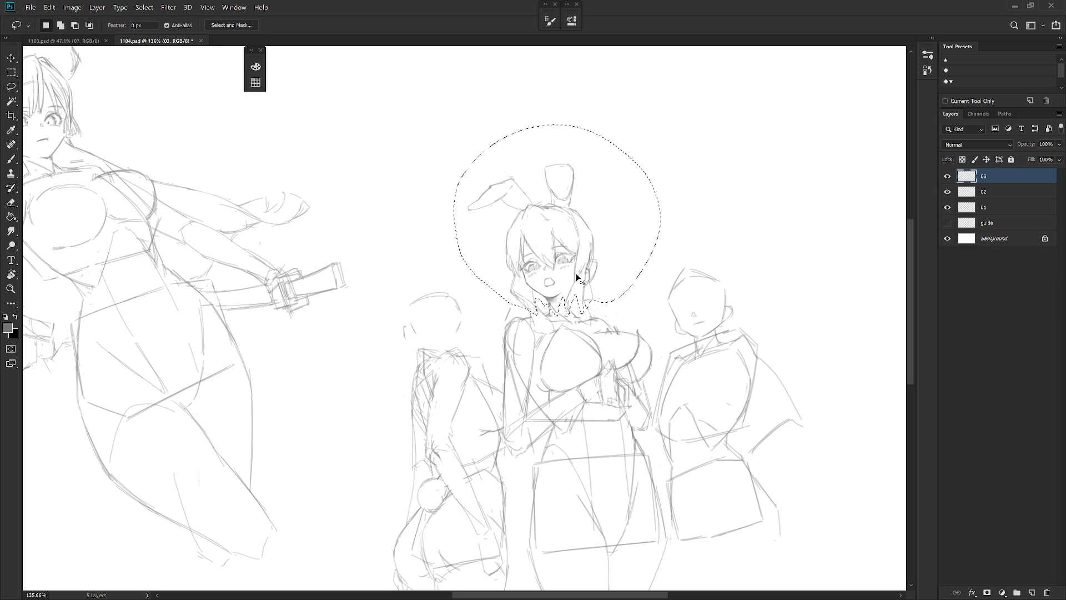
key("ctrl+t")
key("Return")
key("ctrl+d")
key("b")
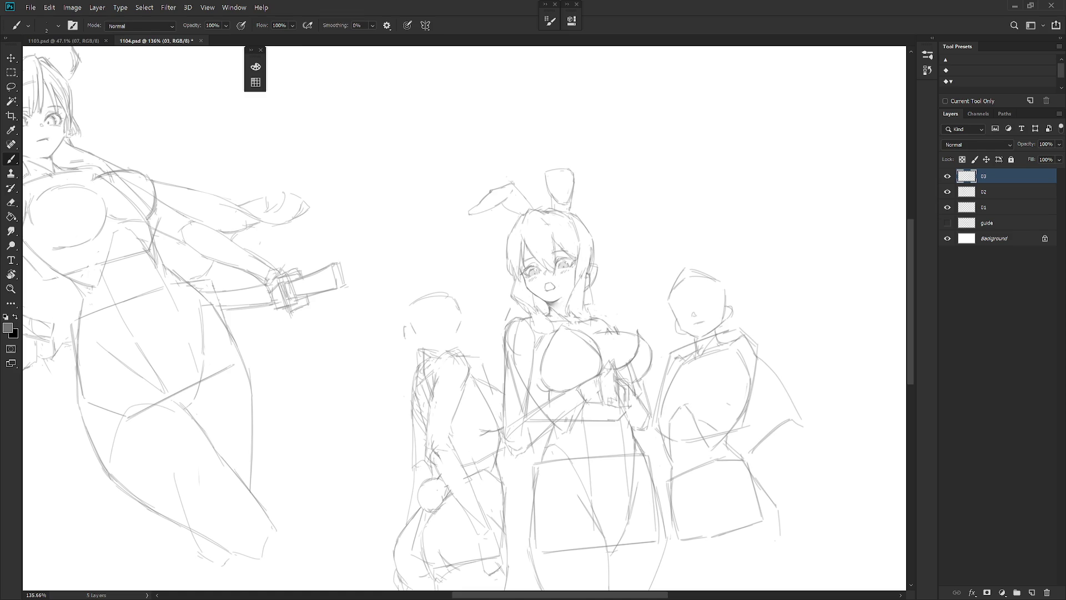
scroll(601, 331, "down", 5)
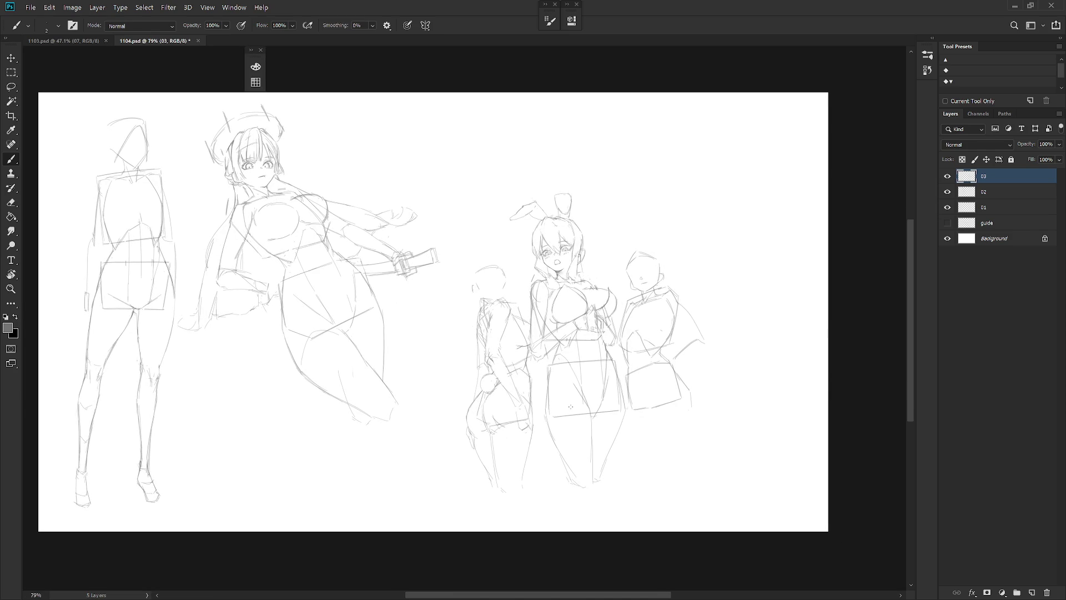
scroll(484, 275, "up", 3)
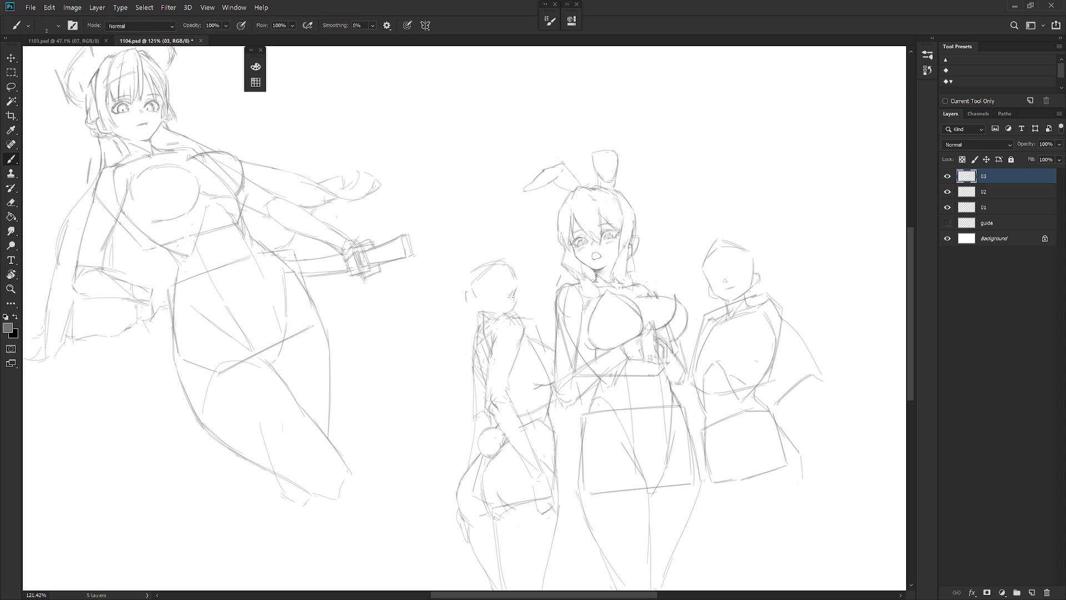
Step: Lasso the small figure's head strokes and shift them slightly up and right
key("l")
left_click_drag(511, 311, 522, 296)
key("ctrl+t")
key("Return")
key("ctrl+d")
key("b")
Step: Sketch the small figure's mouth and chin
key("e")
key("b")
key("e")
key("b")
left_click_drag(516, 295, 510, 305)
key("e")
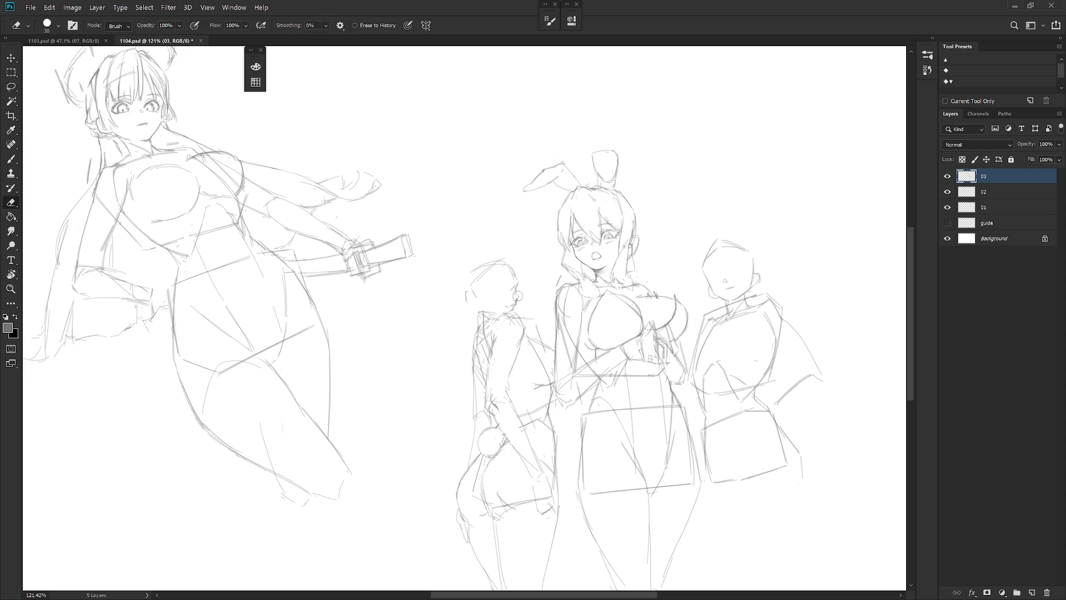
key("b")
key("e")
key("b")
key("e")
key("b")
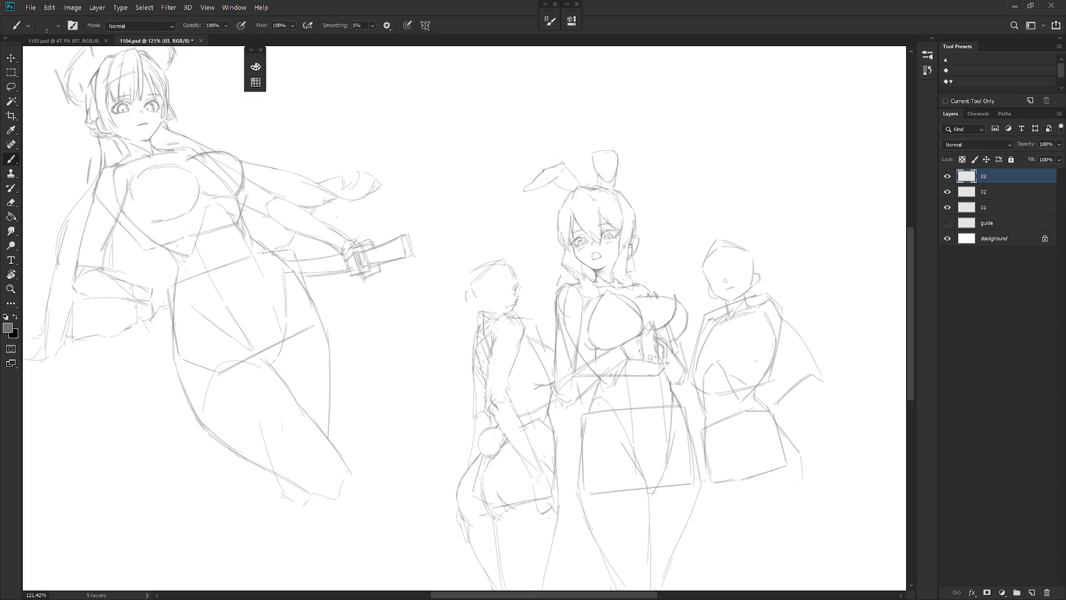
key("e")
key("b")
Step: Draw a brow line and redraw the small figure's eye as a closed line
left_click_drag(552, 314, 497, 156)
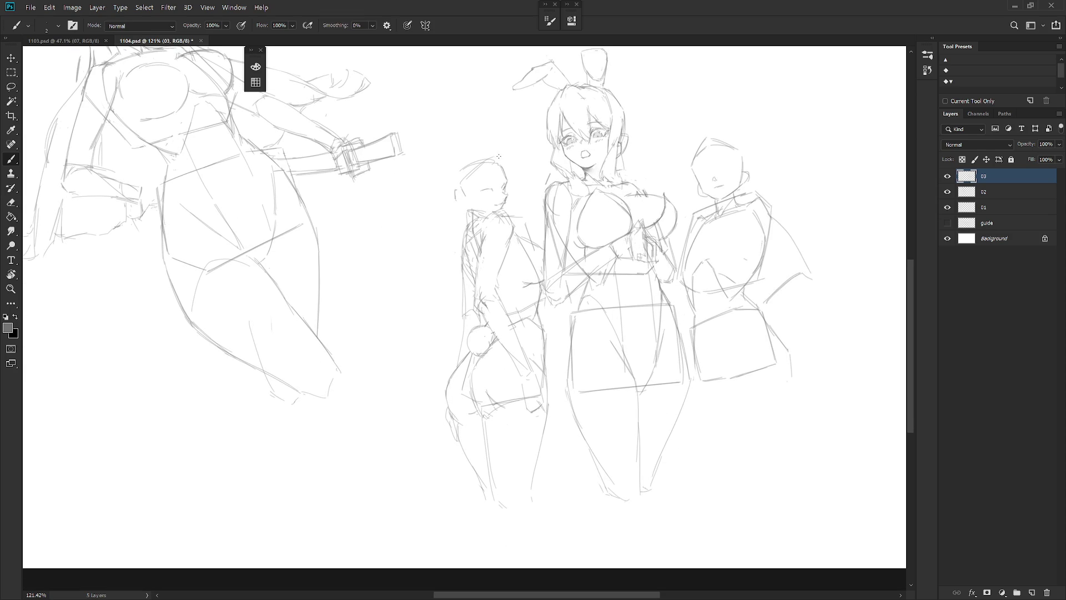
scroll(501, 169, "up", 2)
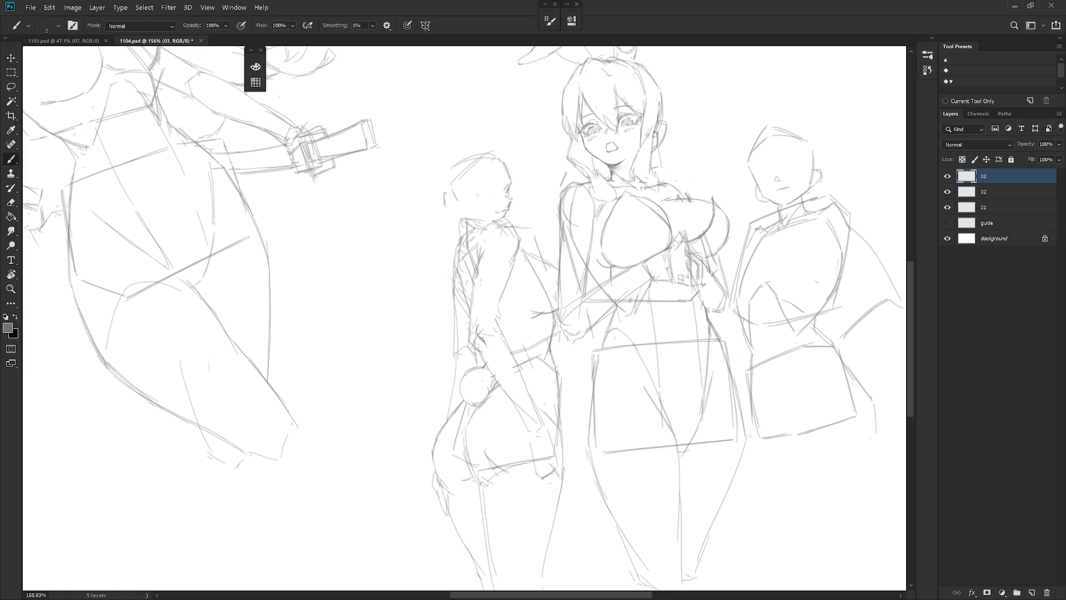
left_click_drag(477, 196, 489, 193)
left_click_drag(479, 198, 498, 194)
key("ctrl+z")
key("ctrl+z")
left_click_drag(480, 196, 490, 194)
Step: Brush short strokes on the small figure's shoulder and torso, then pan the view
scroll(531, 267, "down", 5)
scroll(535, 214, "up", 4)
key("e")
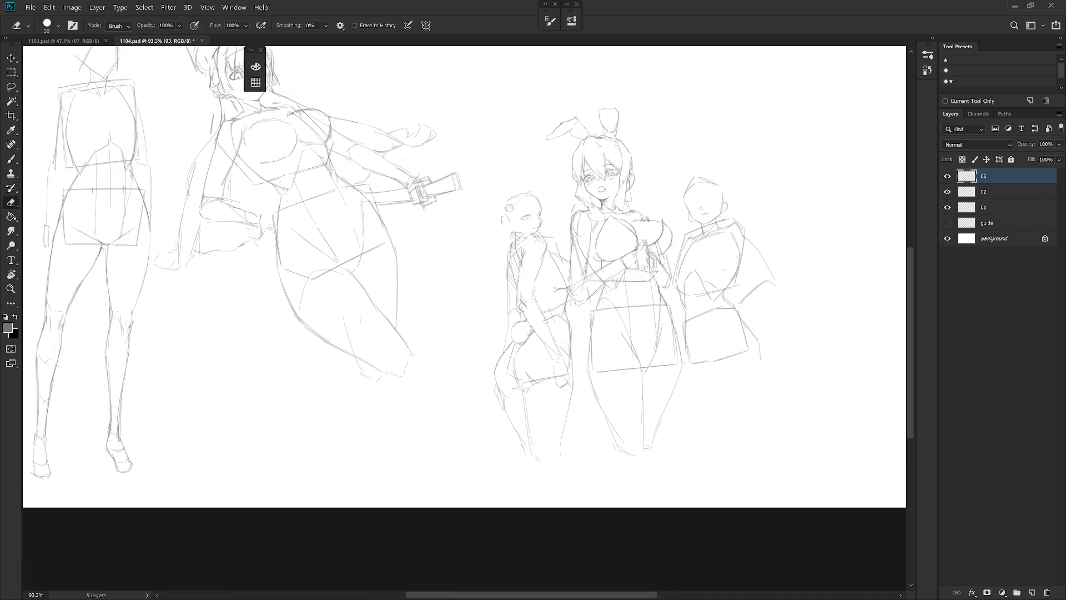
key("b")
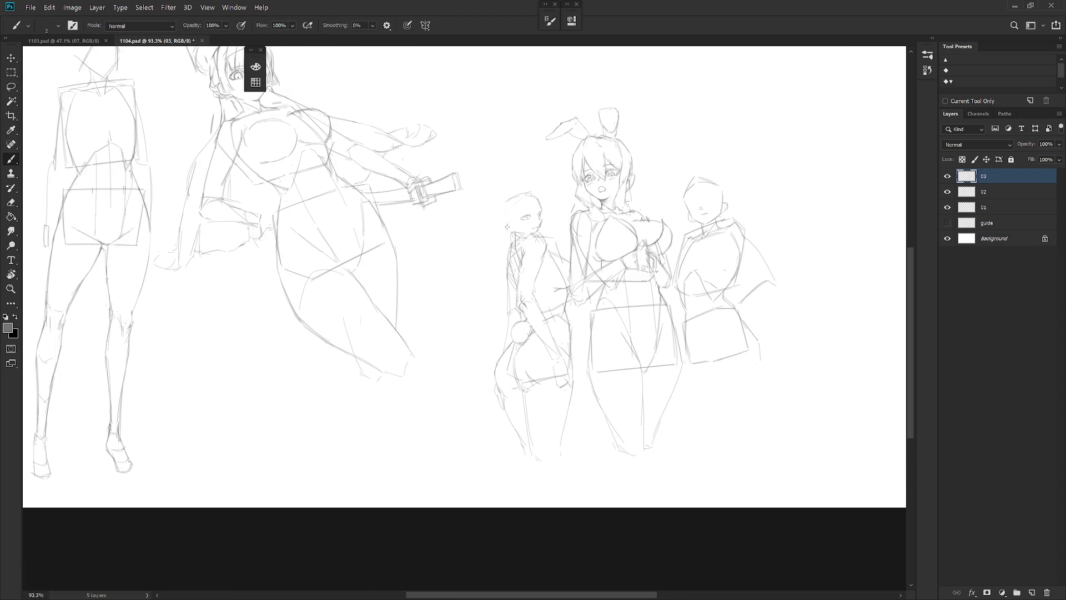
key("e")
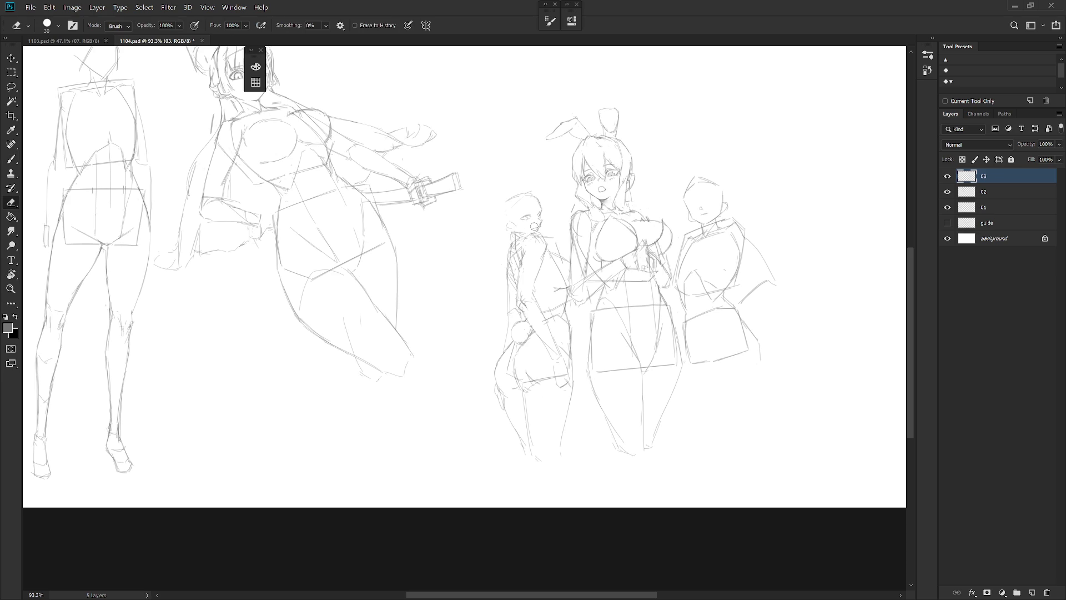
key("b")
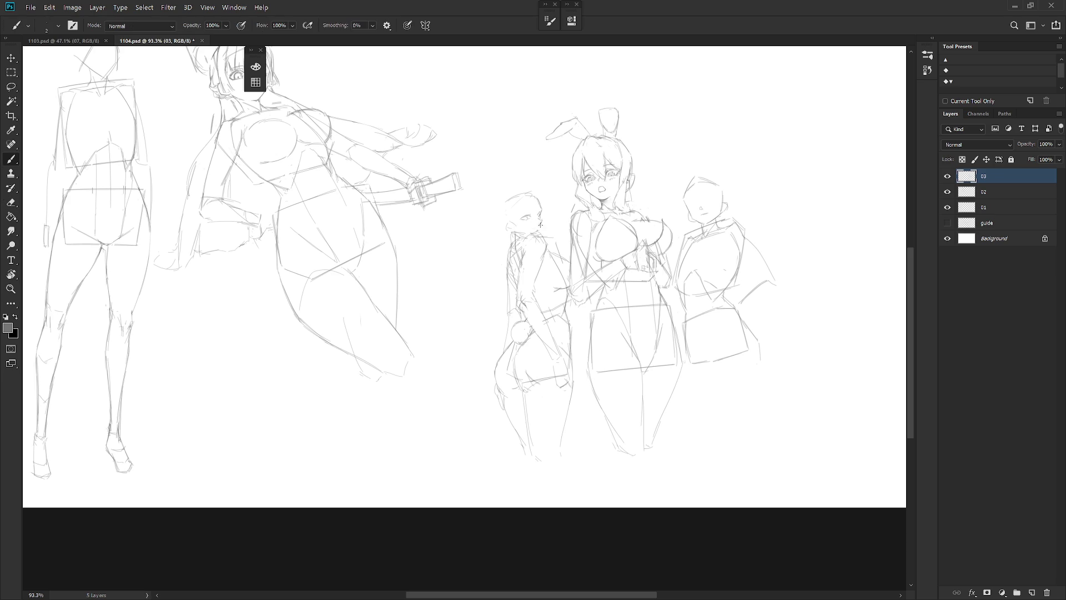
key("e")
key("b")
key("e")
key("b")
key("e")
key("b")
key("e")
key("b")
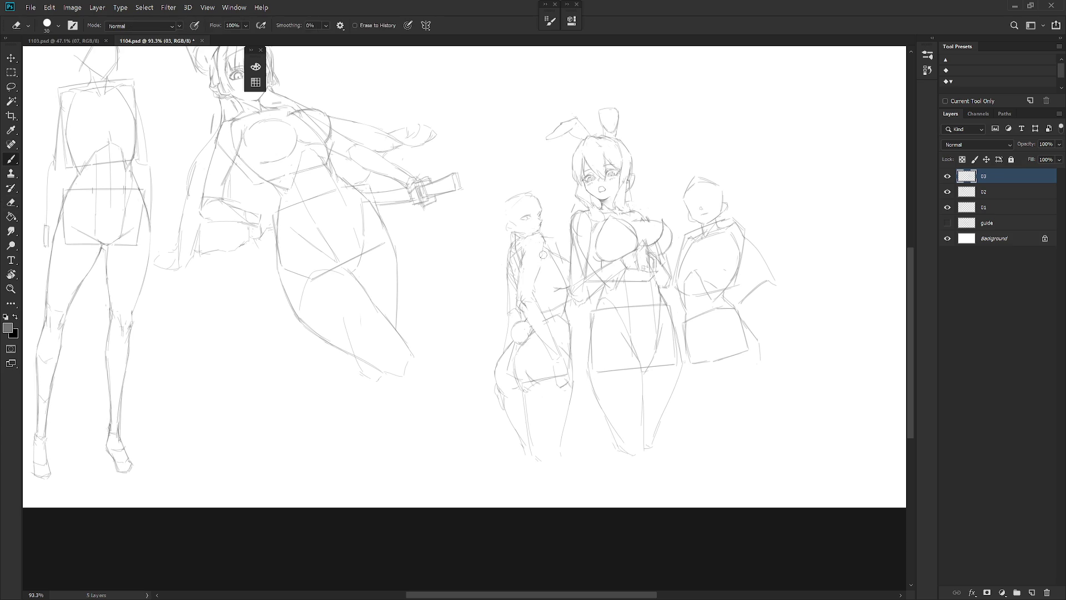
left_click_drag(524, 254, 539, 242)
left_click_drag(523, 277, 537, 268)
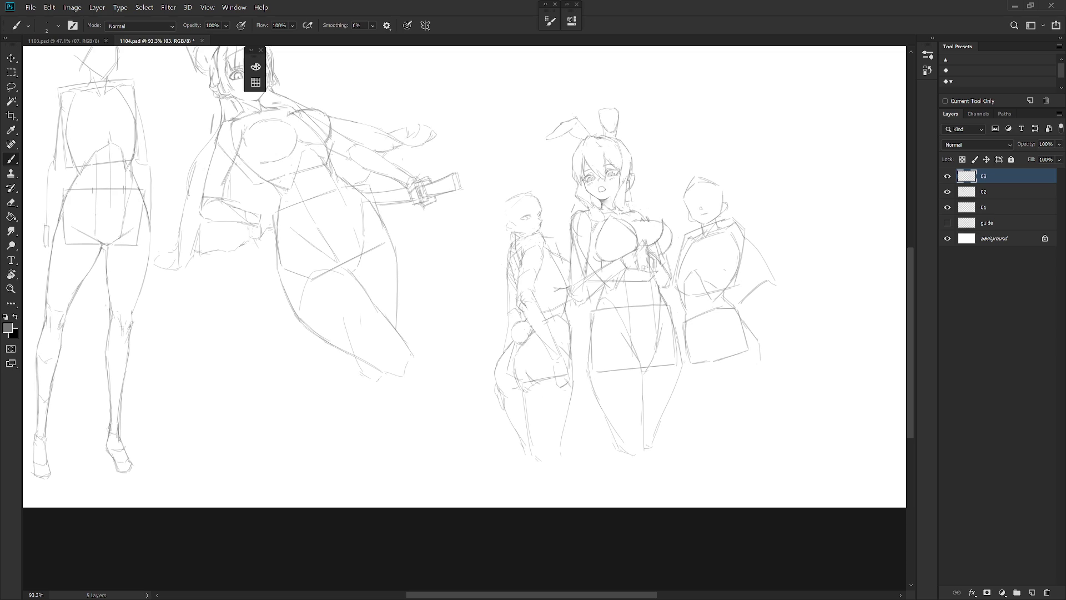
left_click_drag(580, 292, 565, 323)
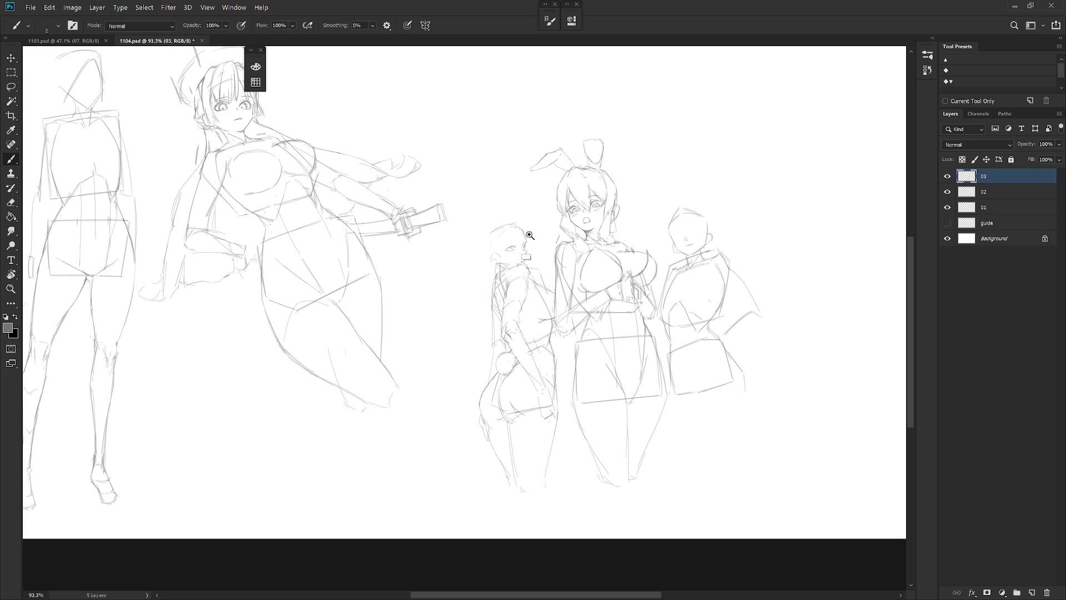
Step: Redraw the back and top of the small figure's head outline
scroll(526, 246, "up", 3)
left_click_drag(470, 221, 457, 245)
mouse_move(474, 214)
left_mouse_down()
mouse_move(461, 241)
mouse_move(523, 210)
mouse_move(513, 205)
left_mouse_up()
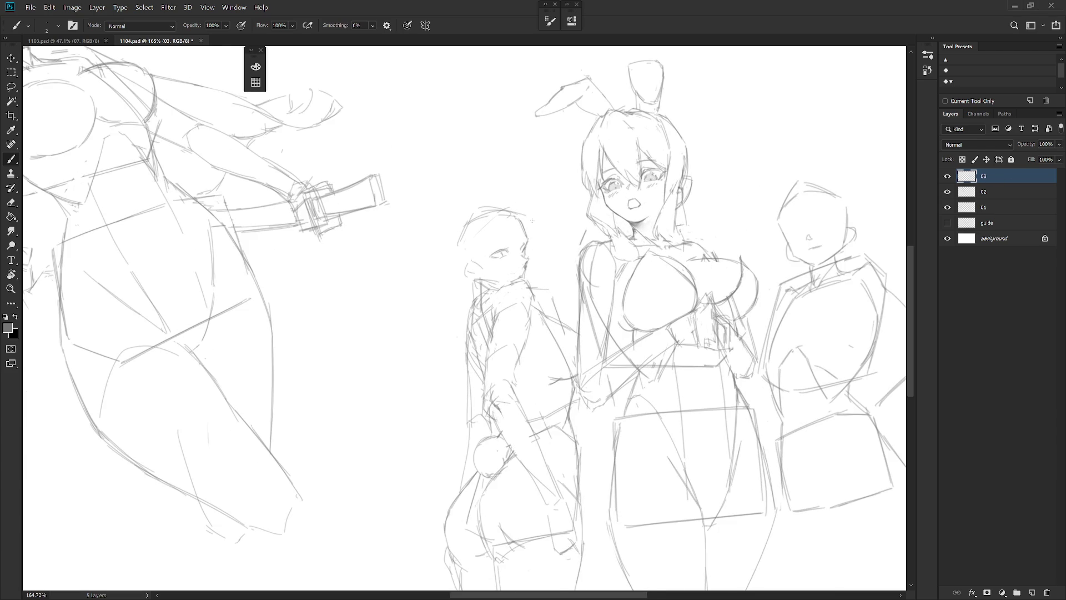
Step: Lasso the face, cheek and chin and rotate them about 16° clockwise around the chin
key("l")
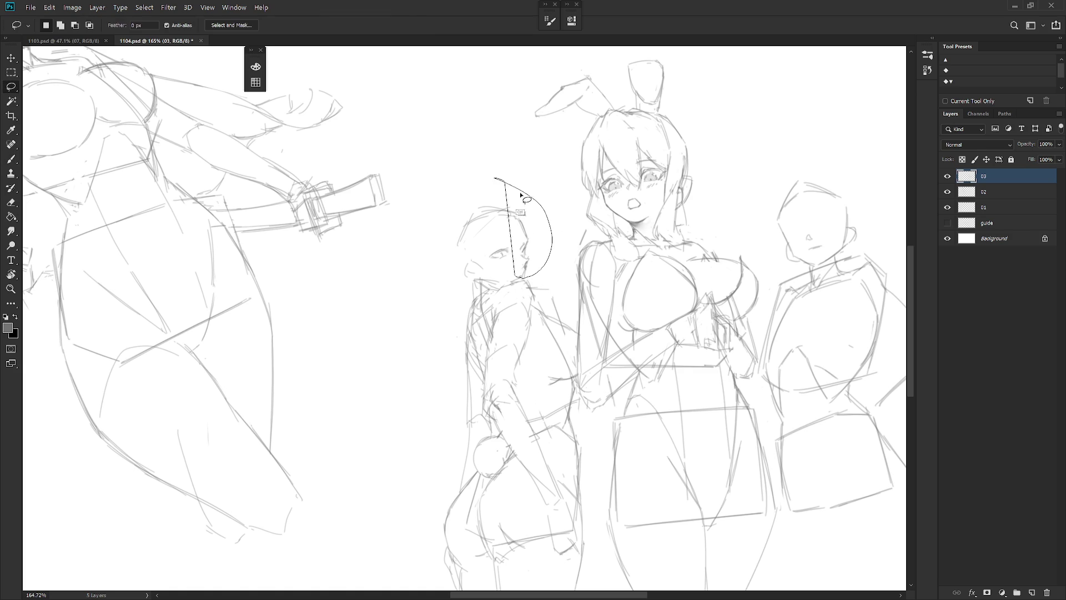
mouse_move(529, 231)
left_mouse_down()
mouse_move(508, 220)
mouse_move(503, 271)
mouse_move(535, 278)
left_mouse_up()
key("ctrl+t")
key("Return")
mouse_move(503, 255)
left_mouse_down()
mouse_move(462, 269)
mouse_move(500, 278)
mouse_move(524, 240)
left_mouse_up()
key("ctrl+t")
left_click_drag(489, 277, 514, 284)
left_click_drag(551, 196, 569, 224)
key("Return")
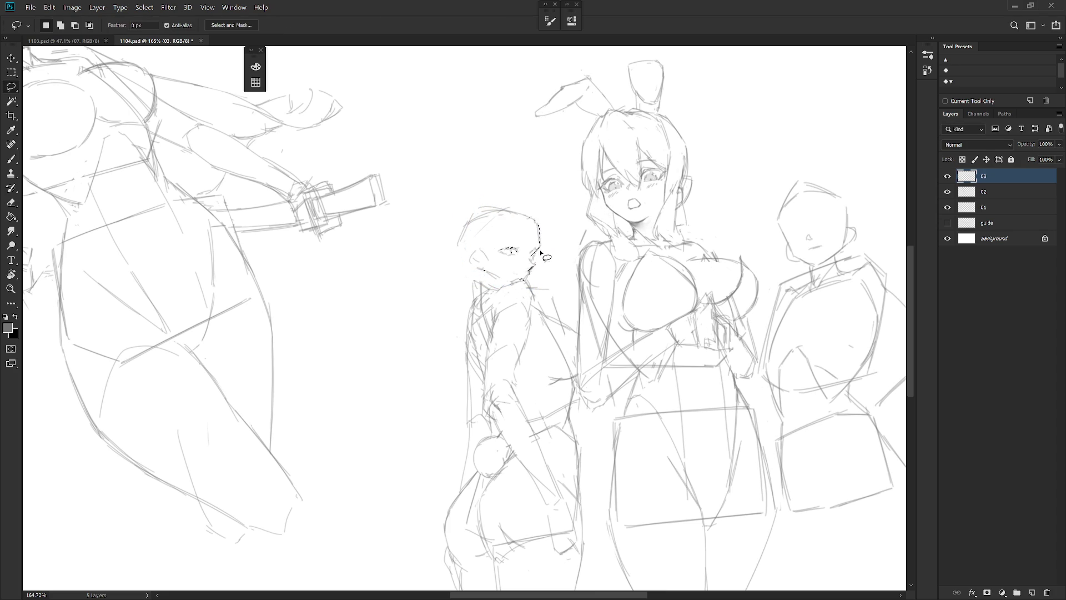
Step: Sketch arcs on the head and redraw the back of the head and neck
key("e")
key("b")
mouse_move(506, 207)
left_mouse_down()
mouse_move(529, 212)
mouse_move(464, 243)
mouse_move(465, 272)
mouse_move(477, 279)
left_mouse_up()
left_click_drag(464, 255, 475, 275)
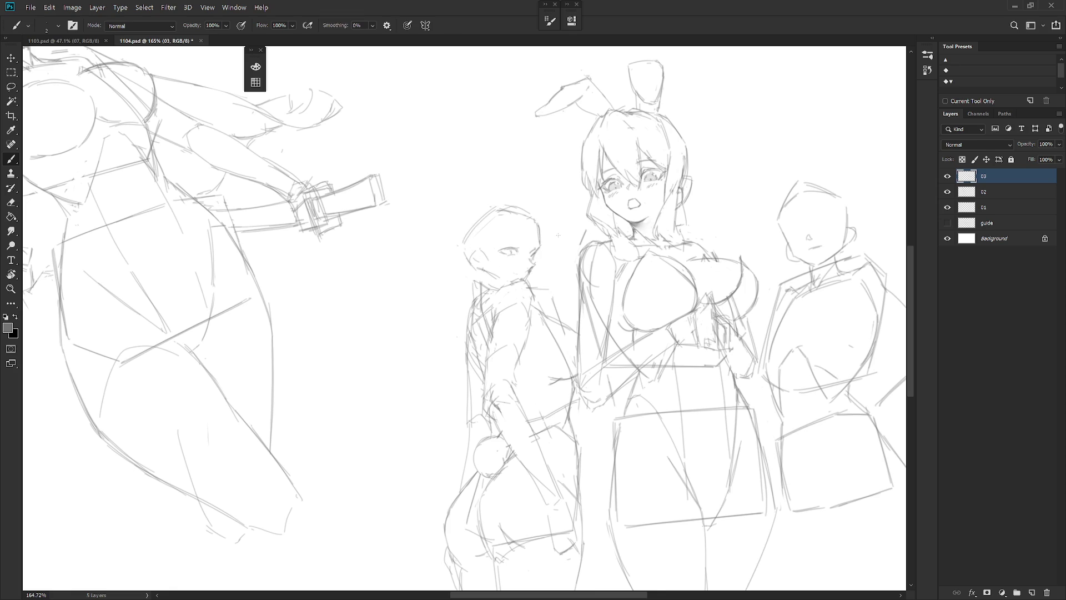
Step: Erase stray strokes near the small figure's ear and jaw
scroll(536, 297, "down", 2)
key("e")
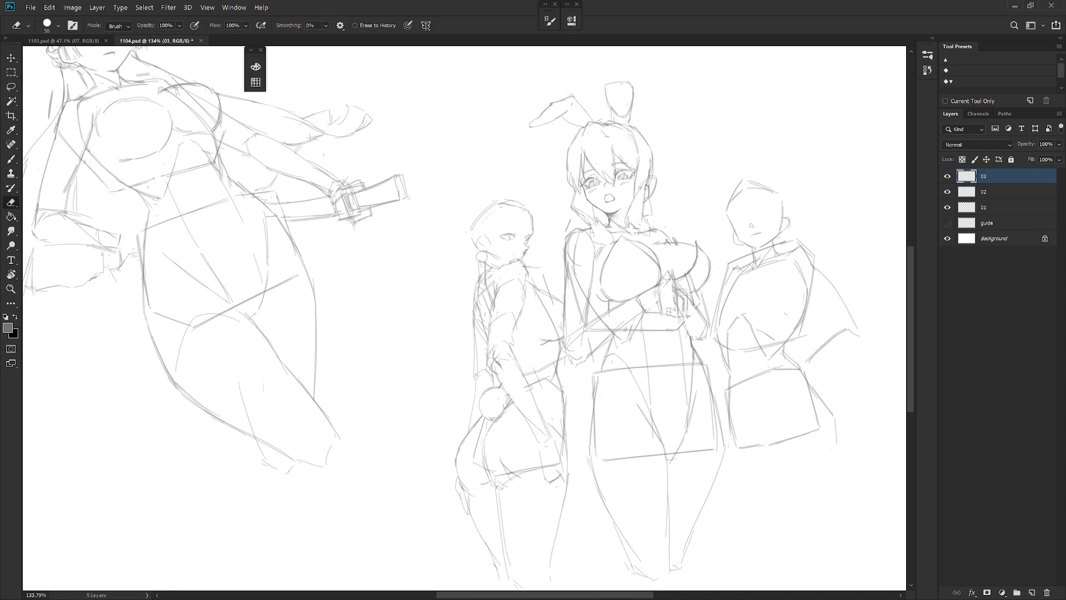
key("b")
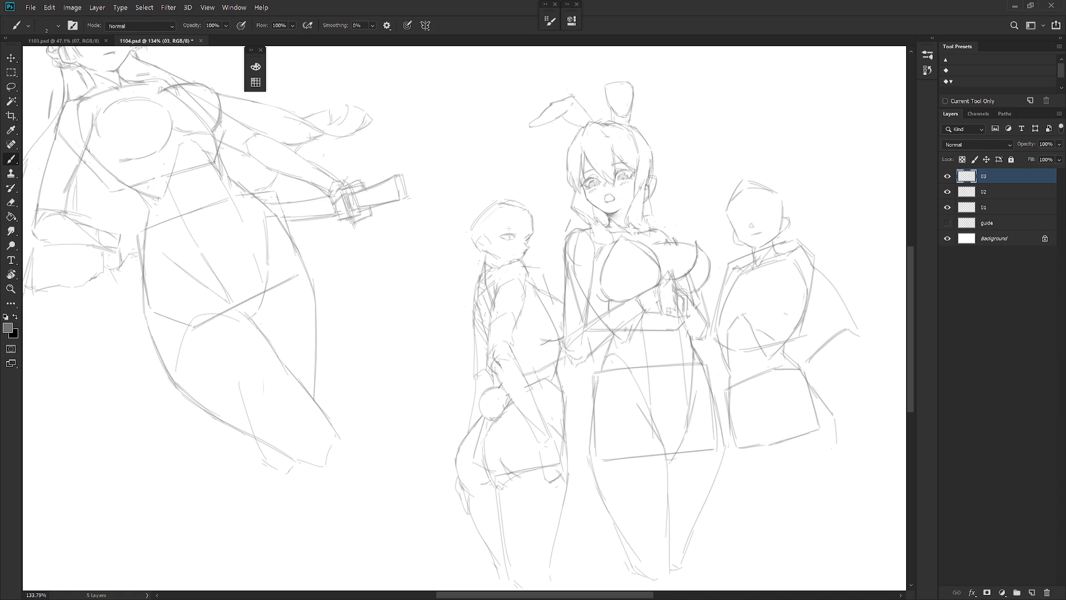
left_click_drag(569, 276, 556, 265)
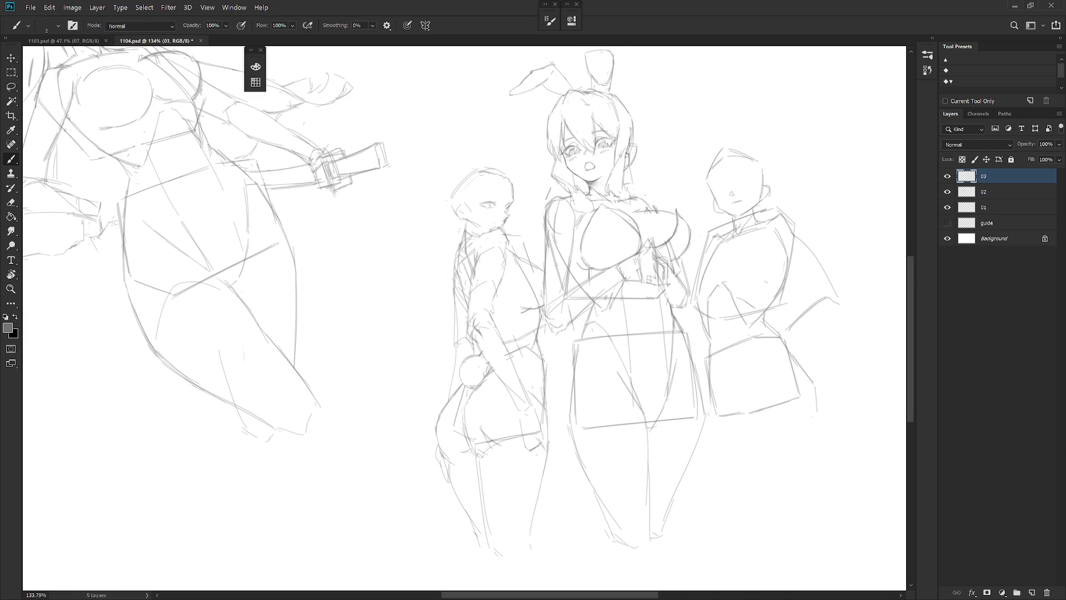
scroll(497, 215, "up", 5)
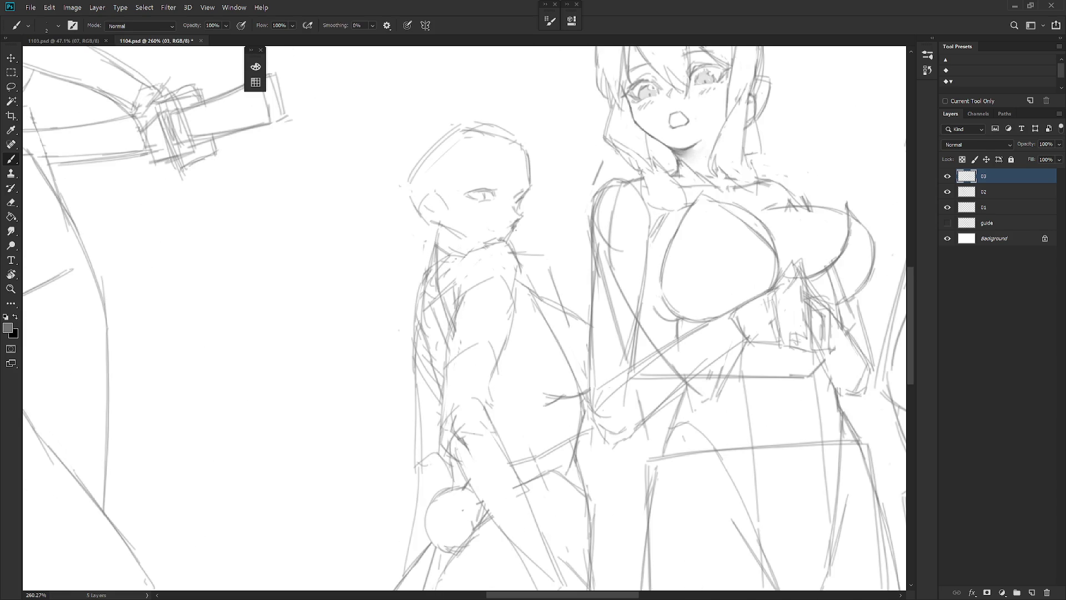
scroll(522, 222, "down", 2)
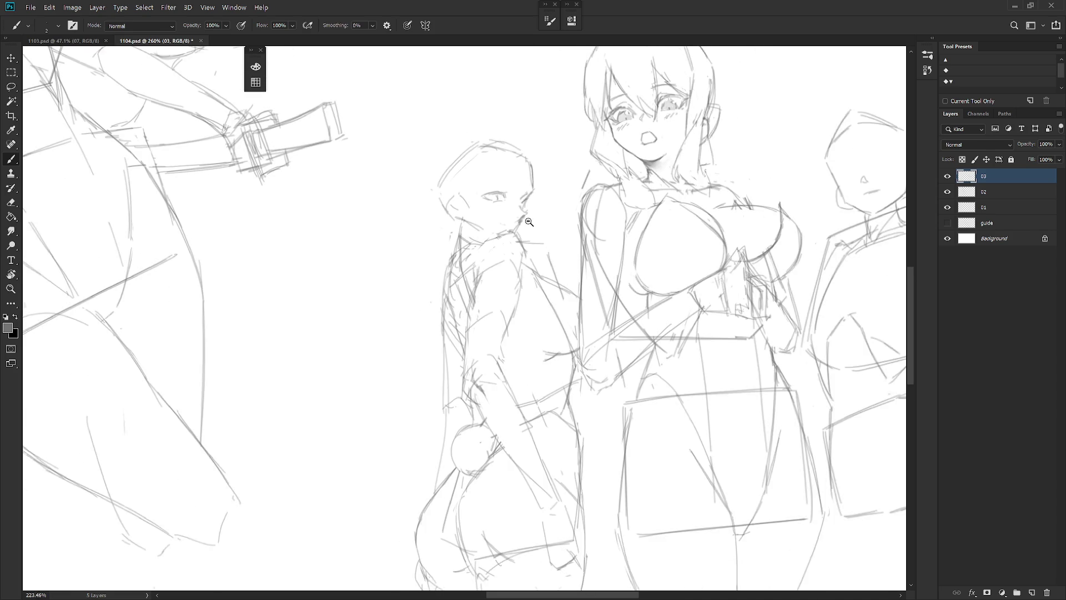
key("e")
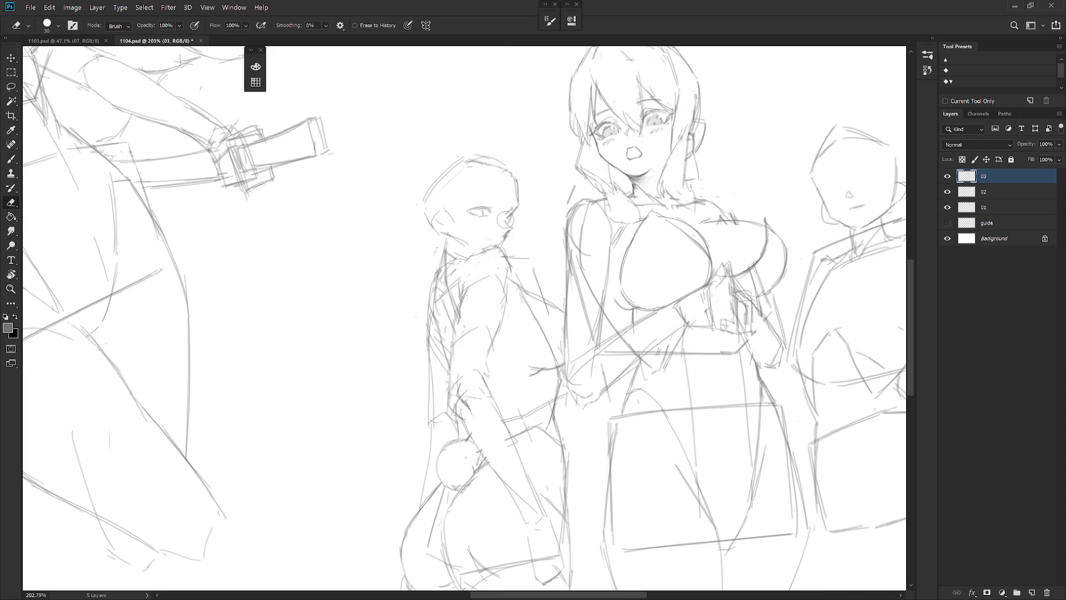
key("b")
key("e")
mouse_move(509, 228)
left_mouse_down()
mouse_move(502, 236)
mouse_move(502, 225)
left_mouse_up()
key("b")
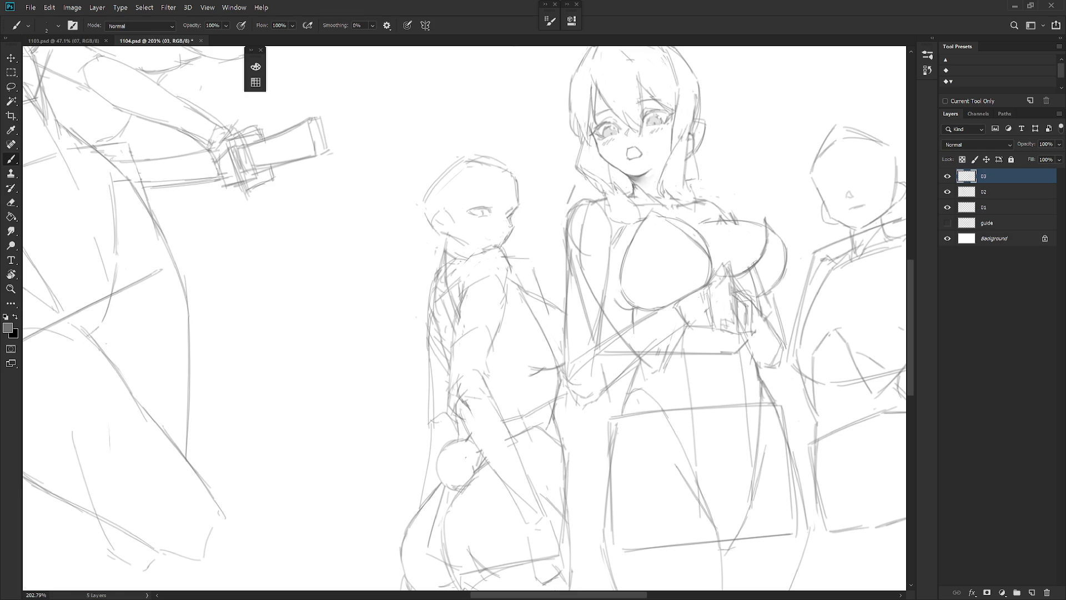
key("e")
mouse_move(502, 227)
left_mouse_down()
mouse_move(503, 247)
mouse_move(511, 211)
left_mouse_up()
key("b")
Step: Add an eyebrow above the small figure's eye
key("e")
key("b")
key("e")
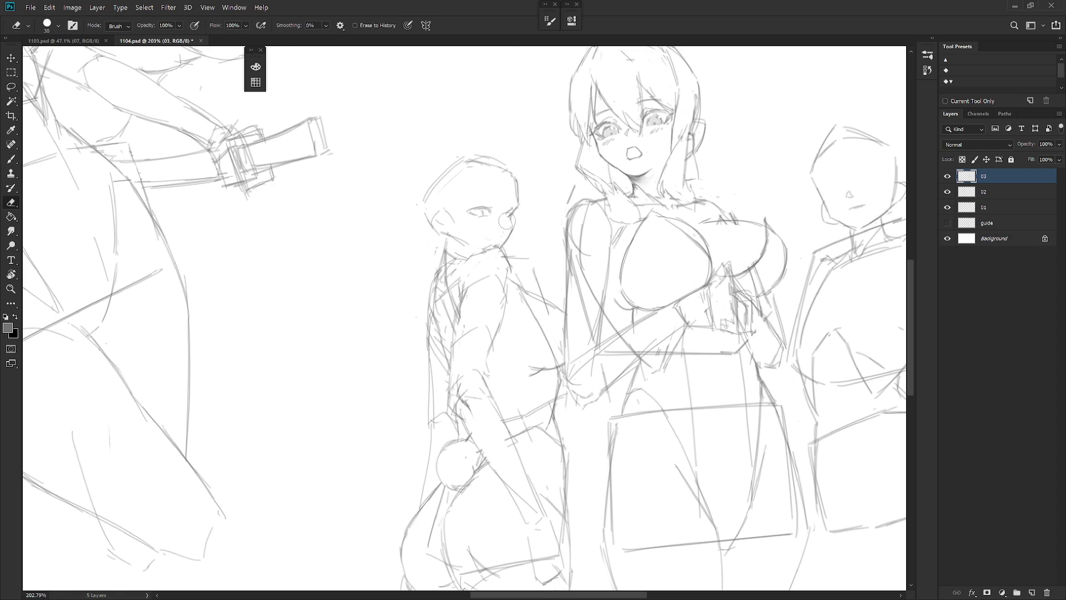
key("b")
left_click_drag(479, 202, 499, 199)
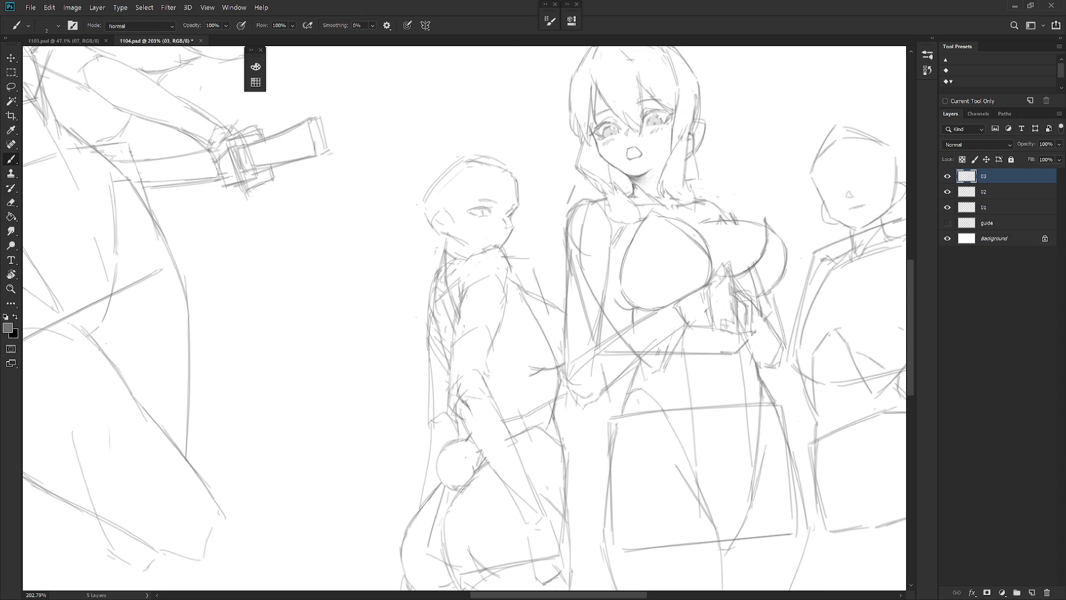
Step: Clean up stray marks and add small pencil marks near the boy's ear
key("e")
key("b")
key("e")
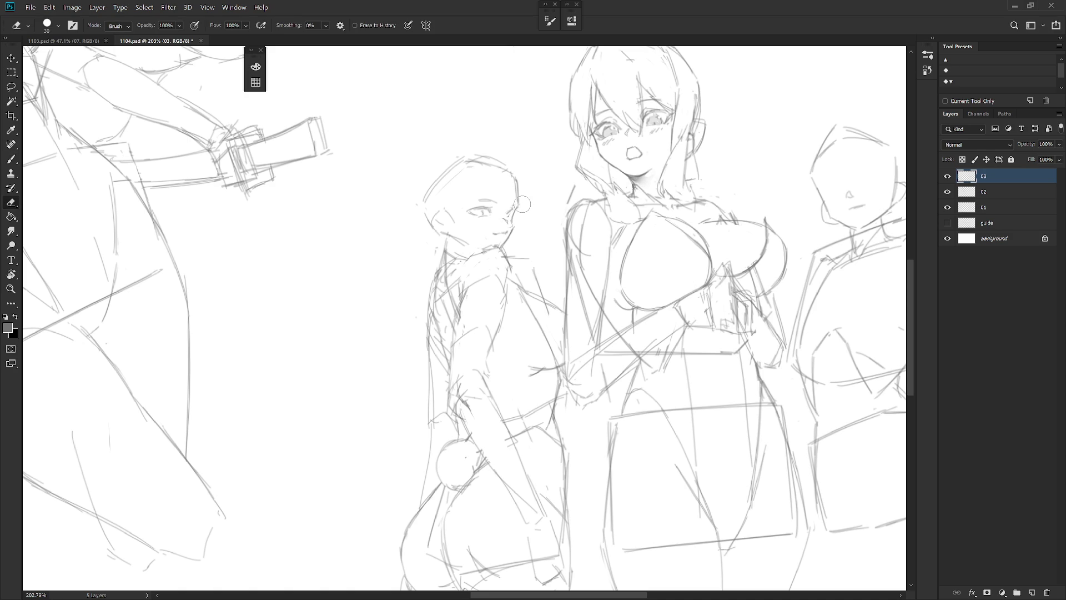
key("b")
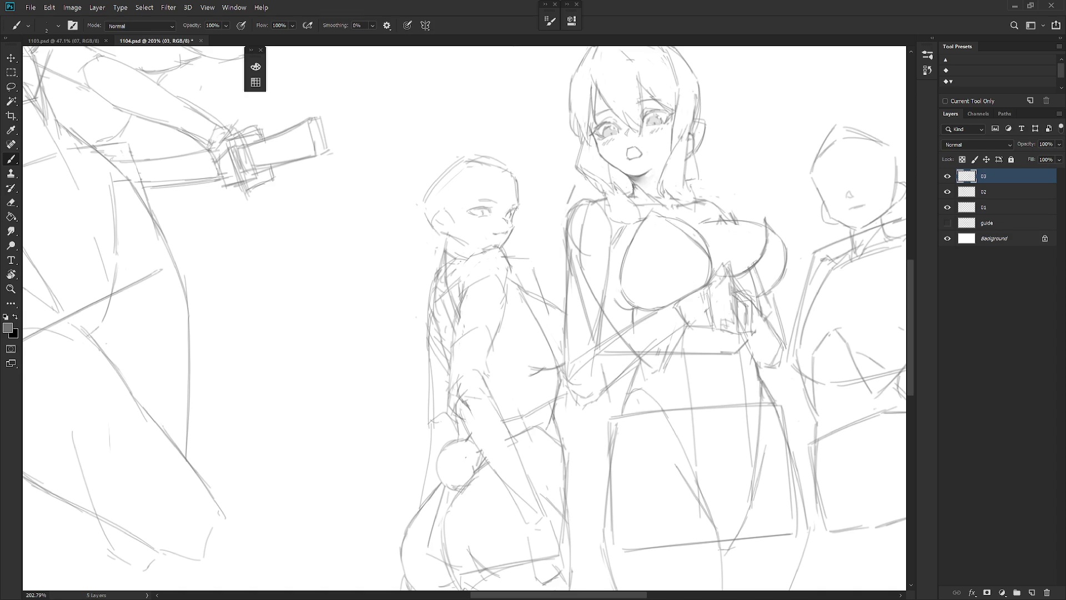
left_click_drag(513, 213, 511, 220)
Step: Mirror the canvas view and sketch the outline of the small figure's hair
scroll(493, 229, "down", 3)
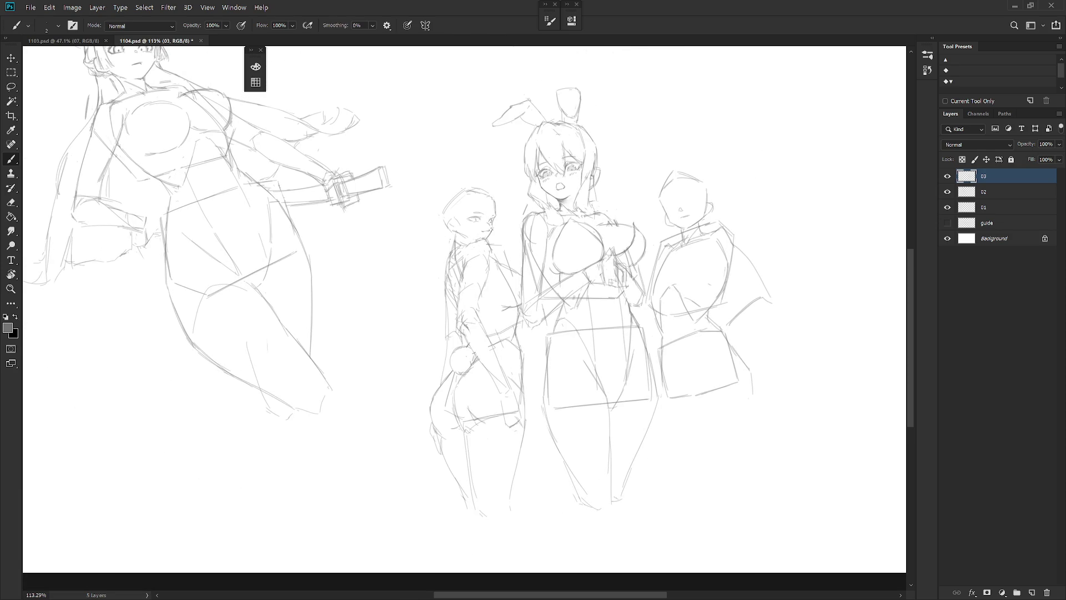
key("h")
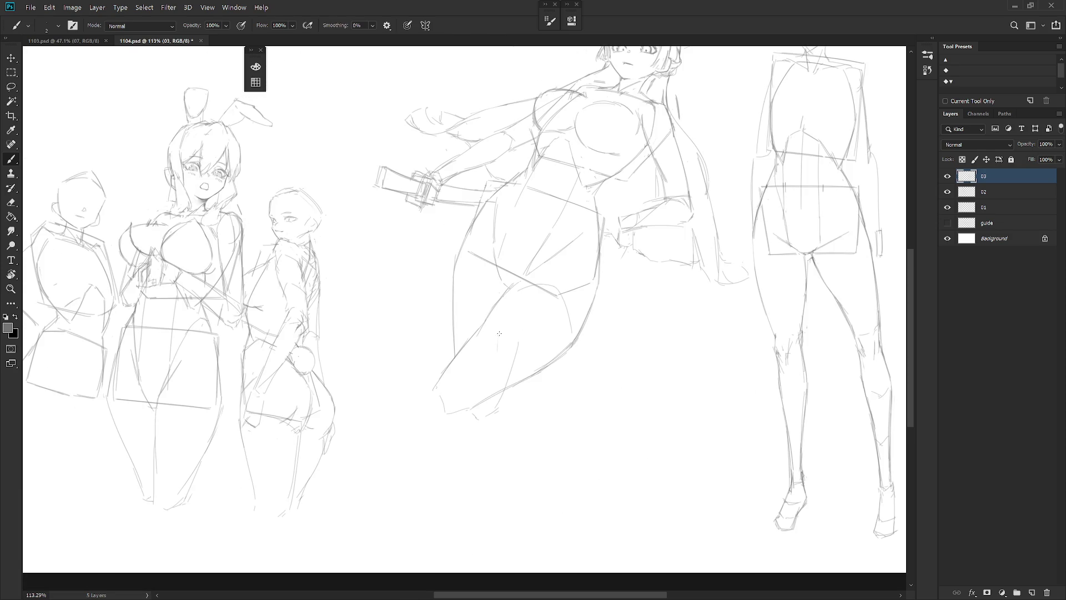
left_click_drag(522, 325, 593, 381)
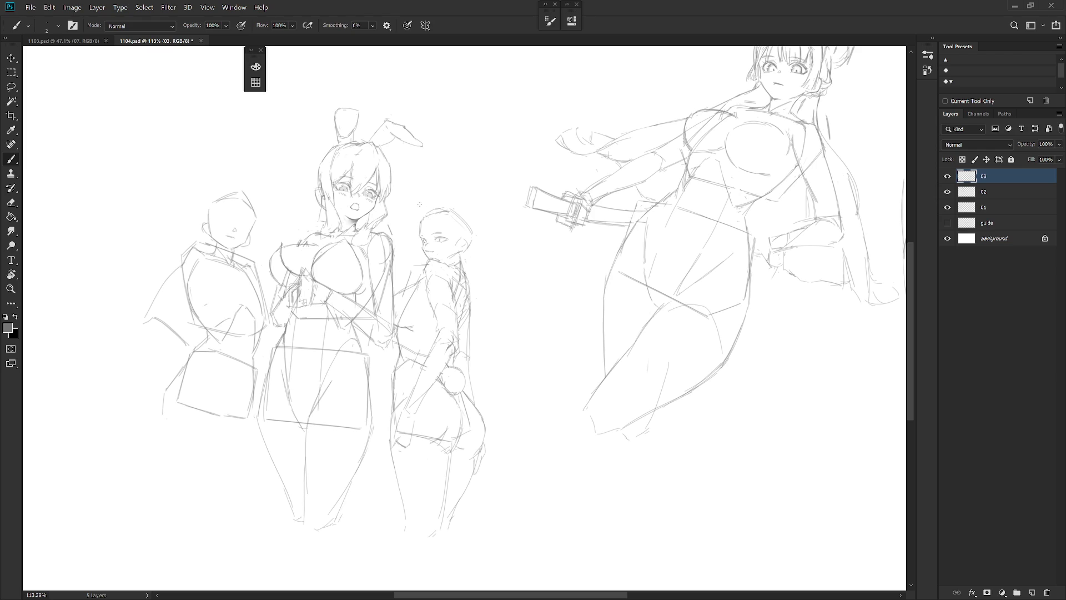
mouse_move(422, 220)
left_mouse_down()
mouse_move(434, 202)
mouse_move(460, 235)
mouse_move(451, 219)
mouse_move(467, 219)
left_mouse_up()
Step: Zoom in and erase stray pencil marks around the small figure's face
scroll(431, 250, "up", 3)
key("e")
key("b")
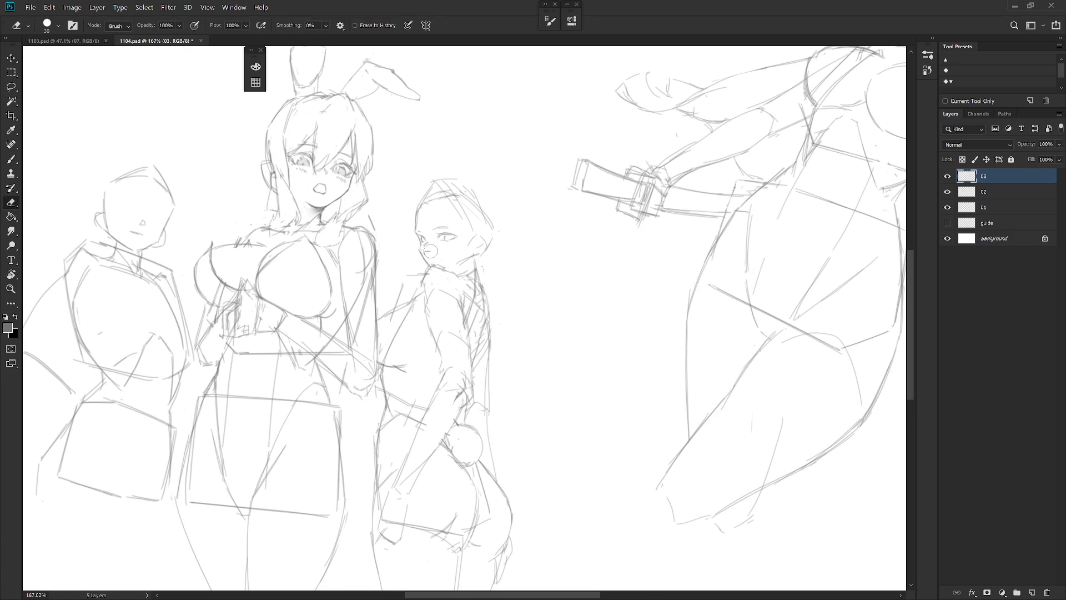
key("e")
key("b")
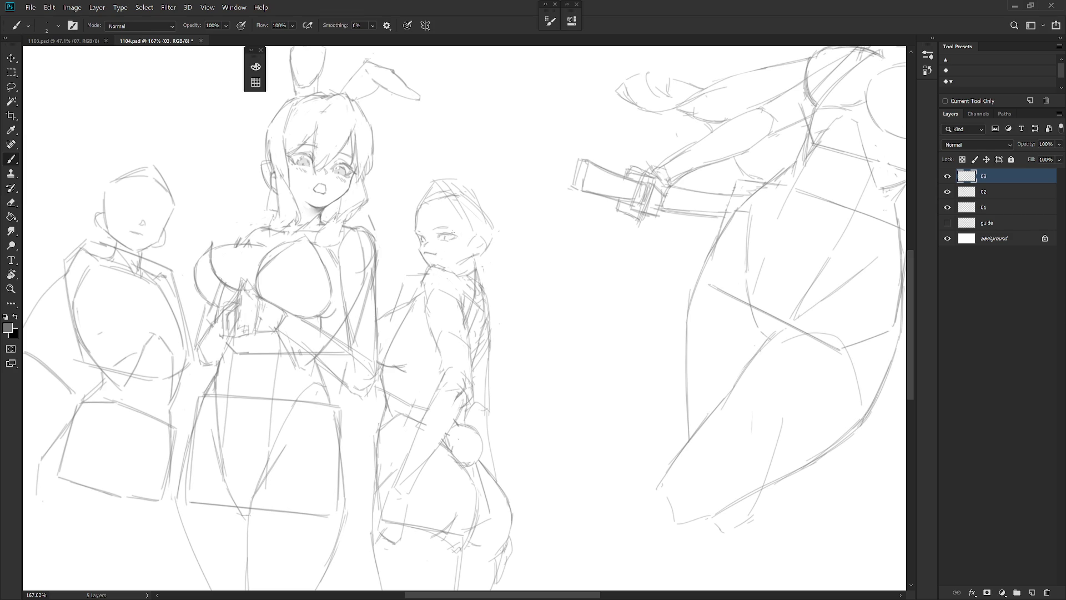
key("e")
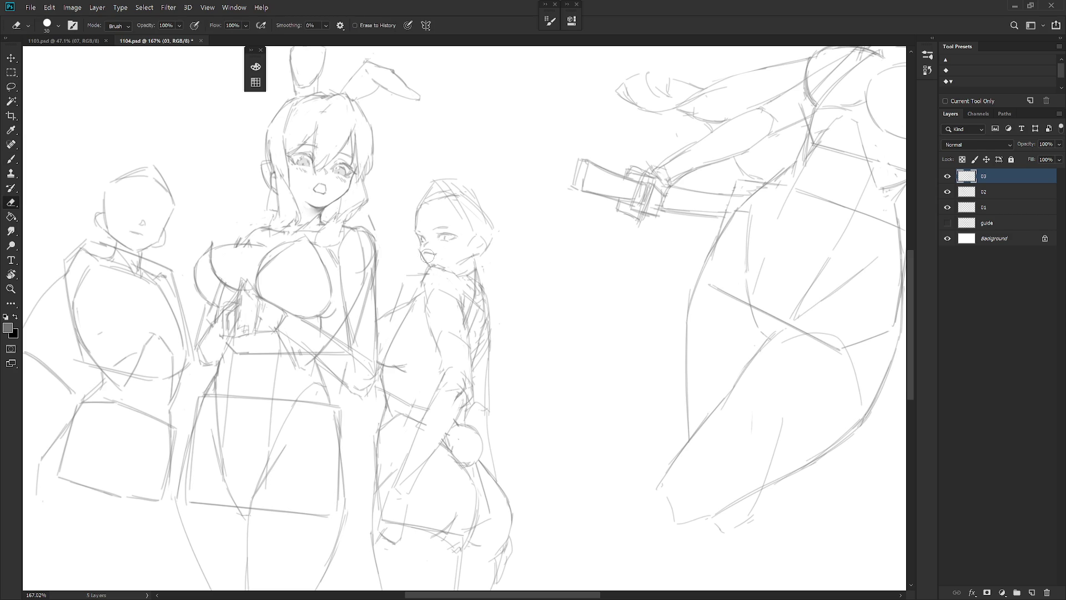
key("b")
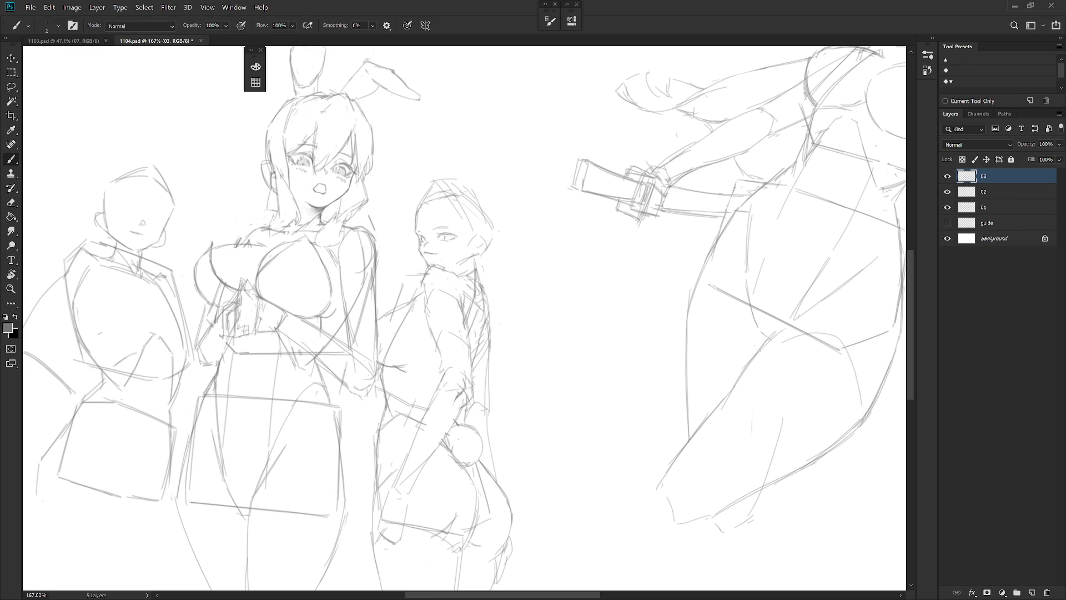
Step: Keep tidying stray marks, then add a short stroke along the boy's jaw line
key("e")
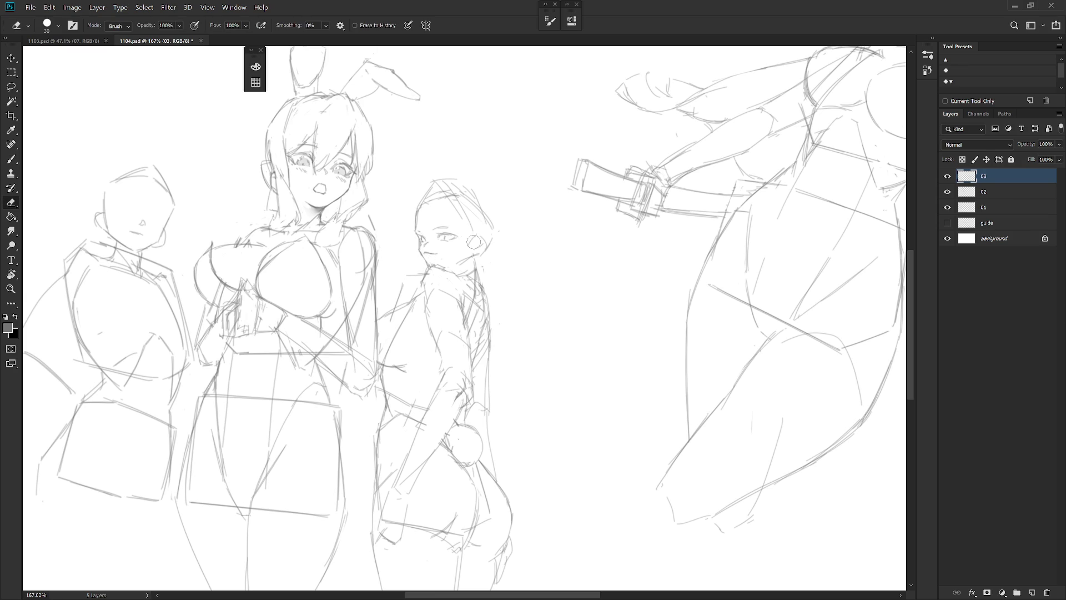
key("b")
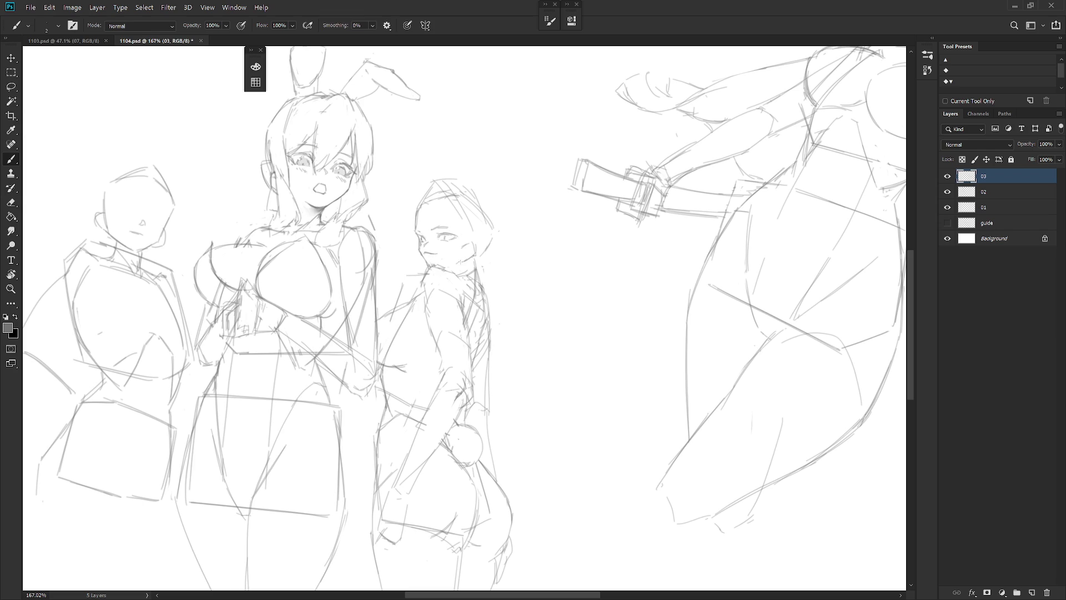
key("e")
key("b")
key("e")
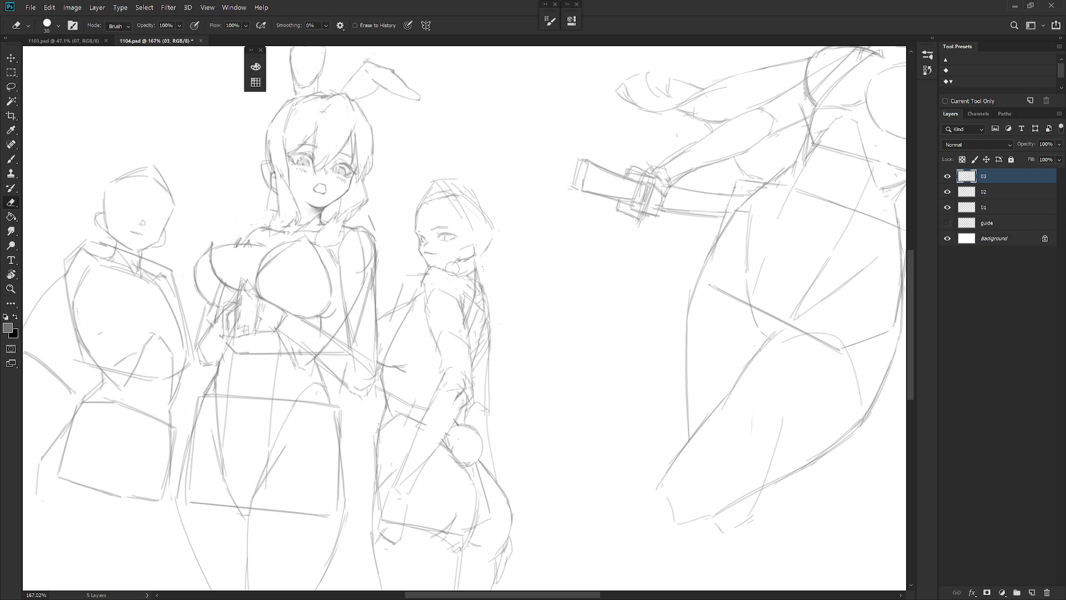
key("b")
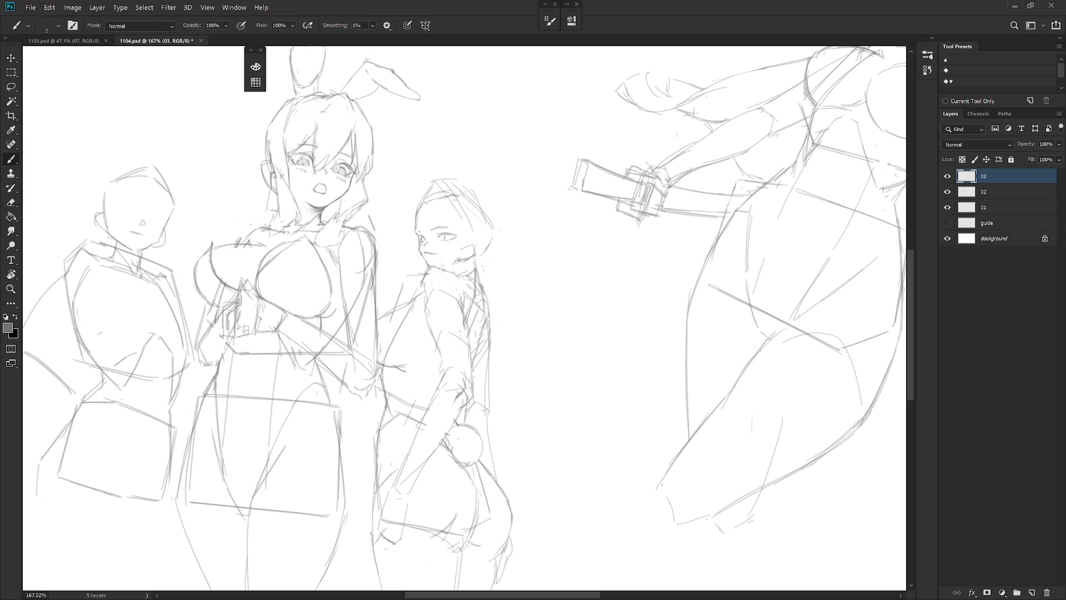
left_click_drag(453, 261, 436, 266)
Step: Clean up marks near the jaw and zoom out to the whole figure group
key("e")
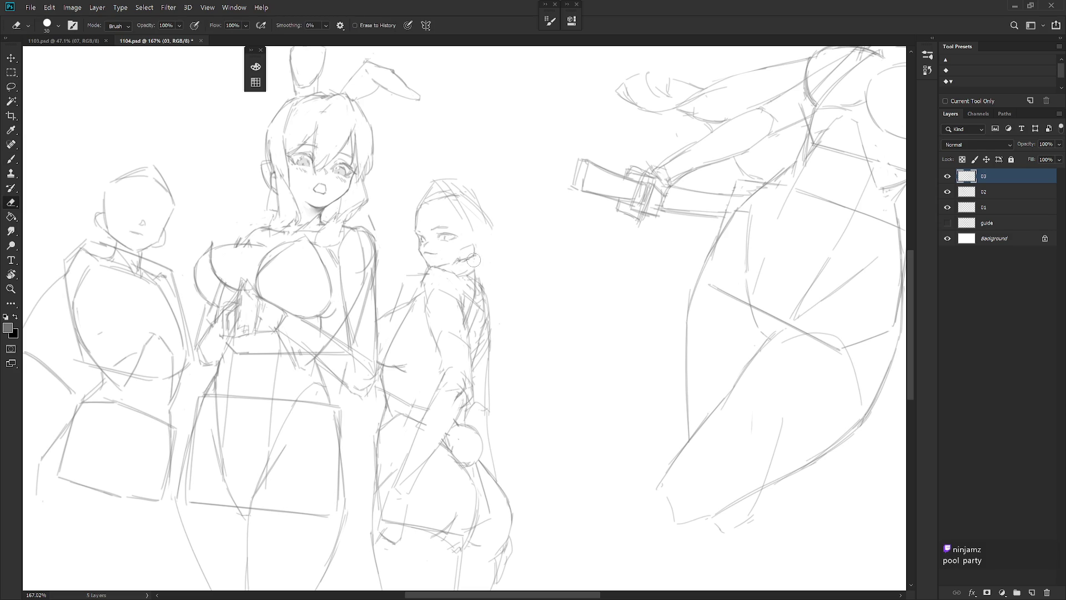
key("b")
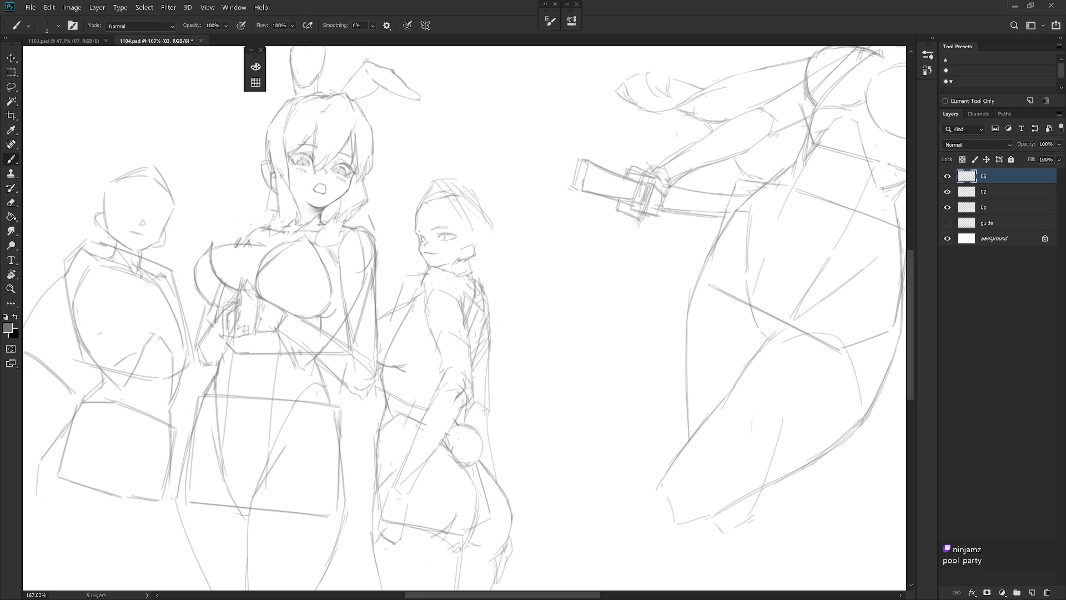
key("e")
key("b")
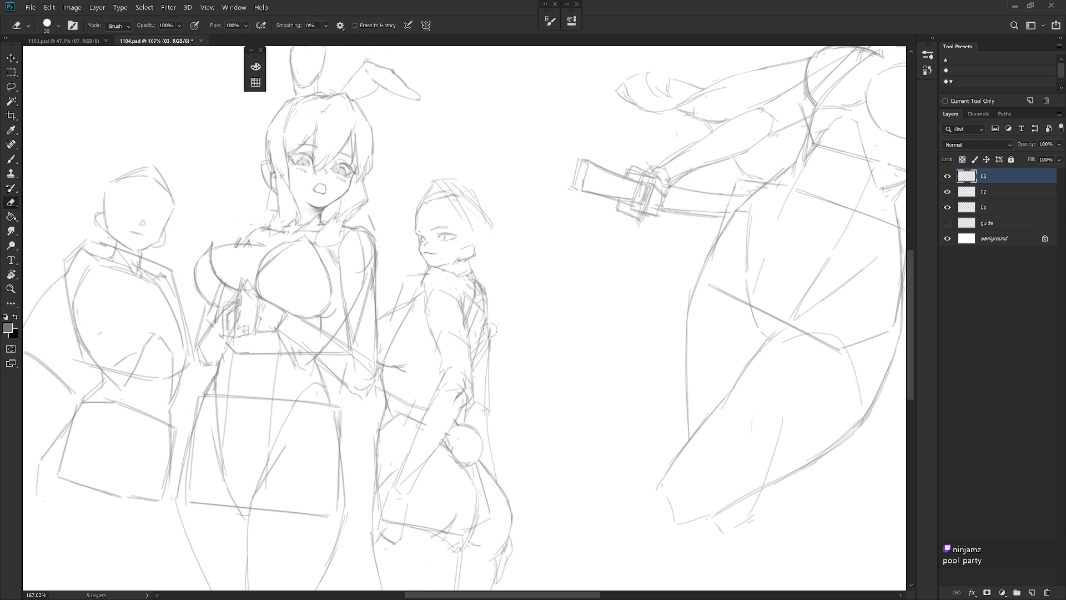
key("e")
key("b")
left_click_drag(524, 384, 511, 281)
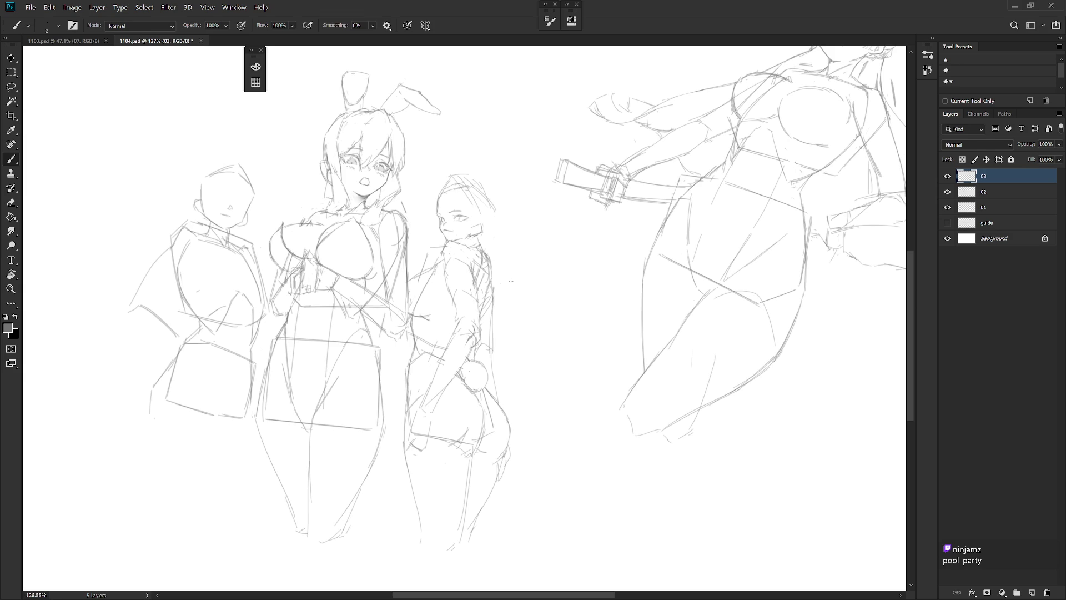
Step: Lasso the whole boy figure and shrink it to about 98%
key("l")
mouse_move(505, 275)
left_mouse_down()
mouse_move(444, 186)
mouse_move(397, 404)
mouse_move(513, 546)
mouse_move(503, 503)
left_mouse_up()
key("ctrl+t")
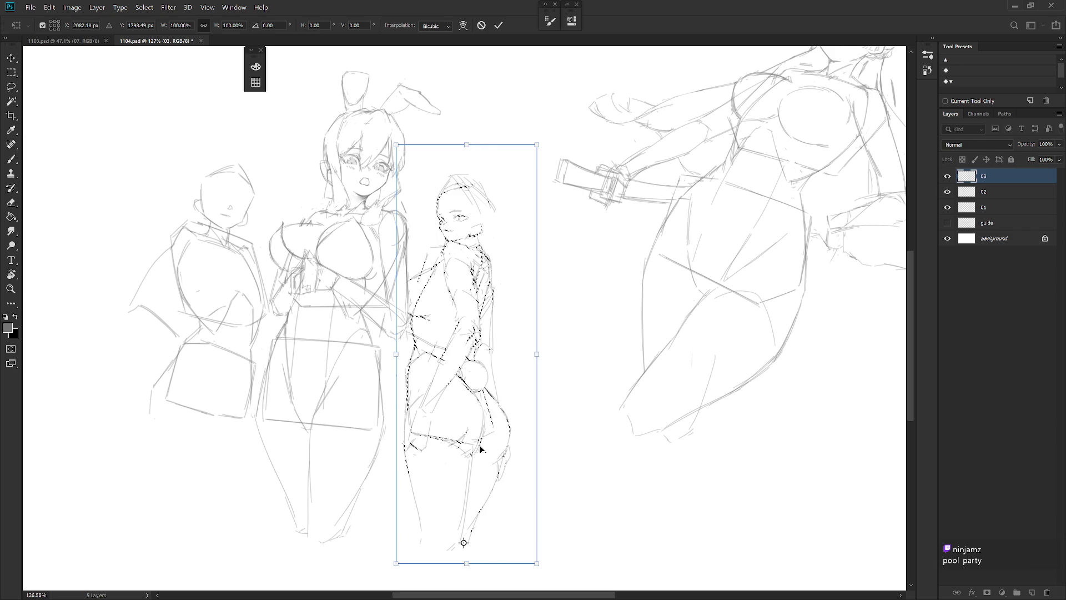
left_click_drag(539, 146, 537, 153)
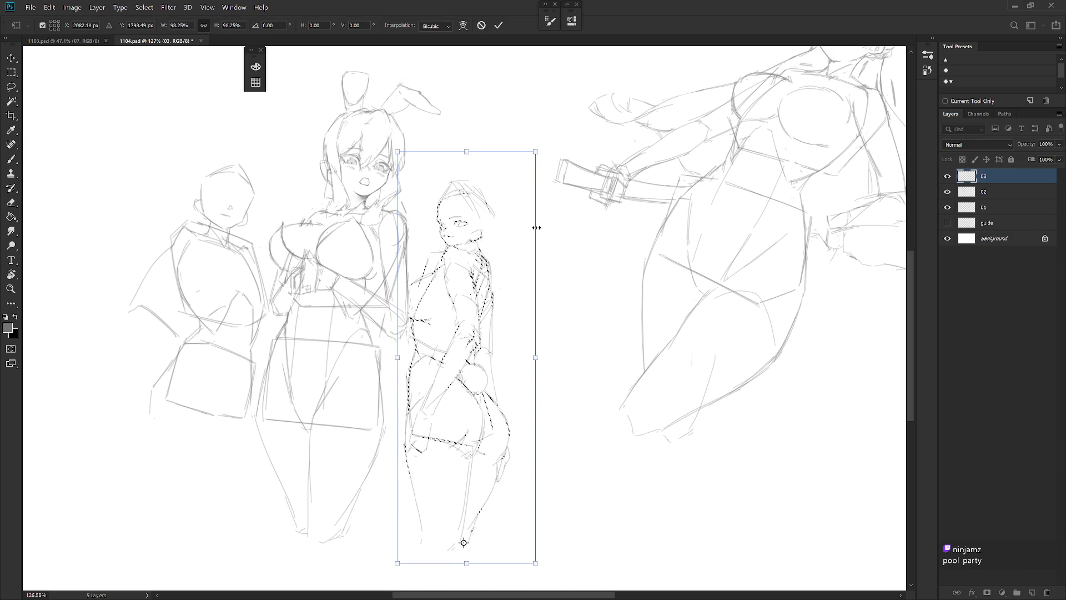
key("Return")
Step: Lasso the boy's head, enlarge it to ~109%, nudge it down, rotate ~15°, deselect
key("l")
mouse_move(471, 245)
left_mouse_down()
mouse_move(502, 234)
mouse_move(437, 223)
mouse_move(462, 248)
mouse_move(478, 235)
left_mouse_up()
key("ctrl+t")
left_click_drag(507, 159, 513, 144)
left_click_drag(480, 235, 482, 237)
left_click_drag(514, 143, 503, 132)
left_click_drag(488, 233, 488, 232)
key("Return")
key("ctrl+d")
key("e")
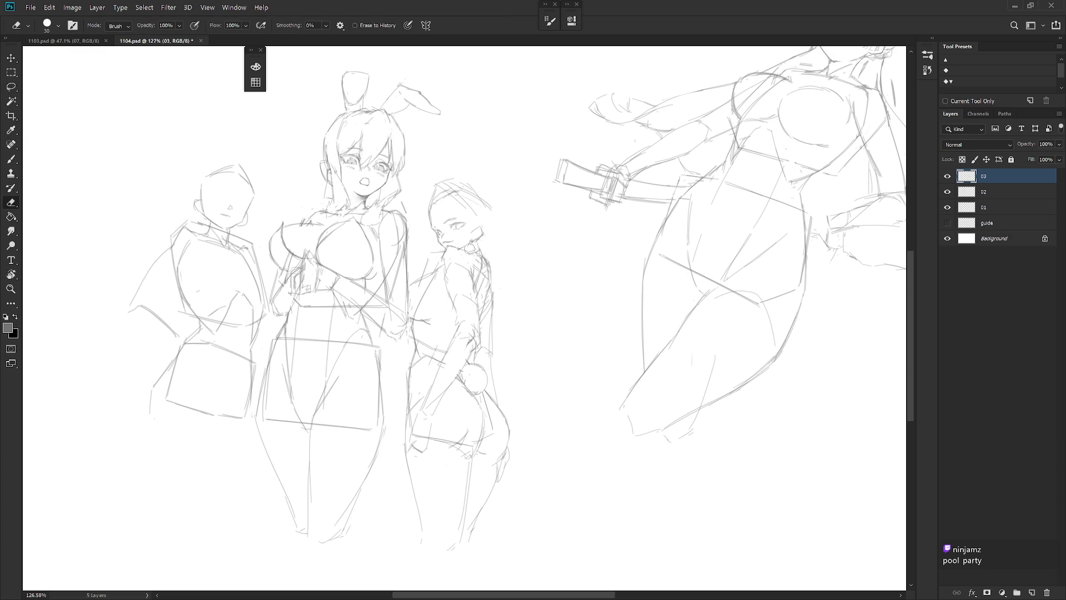
scroll(491, 233, "down", 5)
Step: Unmirror the canvas, zoom in on the boy, and darken his upper eyelid line
key("ctrl+shift+h")
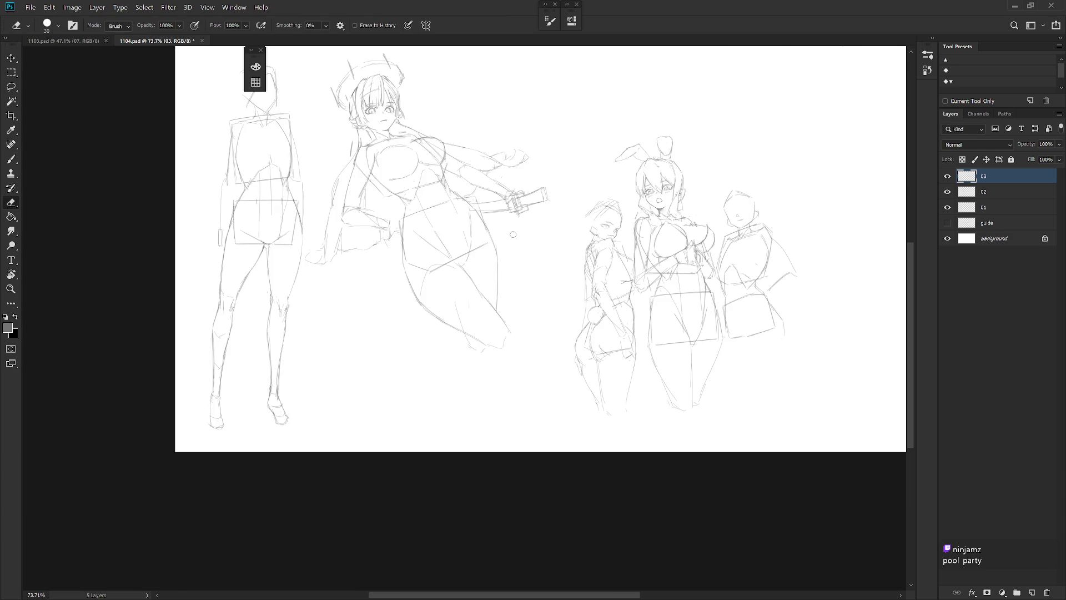
left_click_drag(468, 332, 388, 352)
scroll(561, 292, "up", 3)
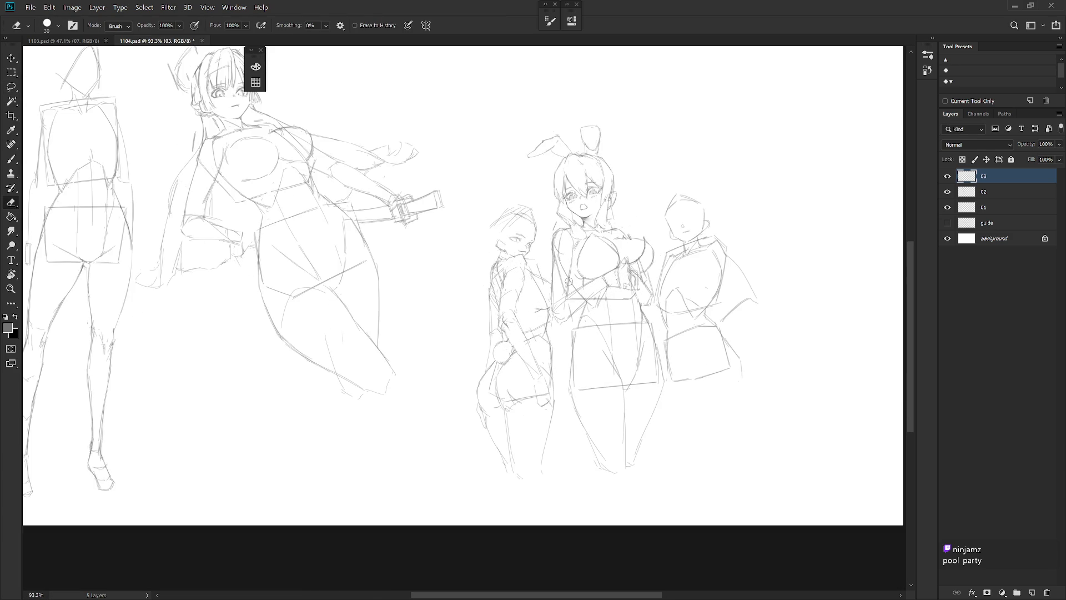
scroll(511, 278, "up", 10)
key("b")
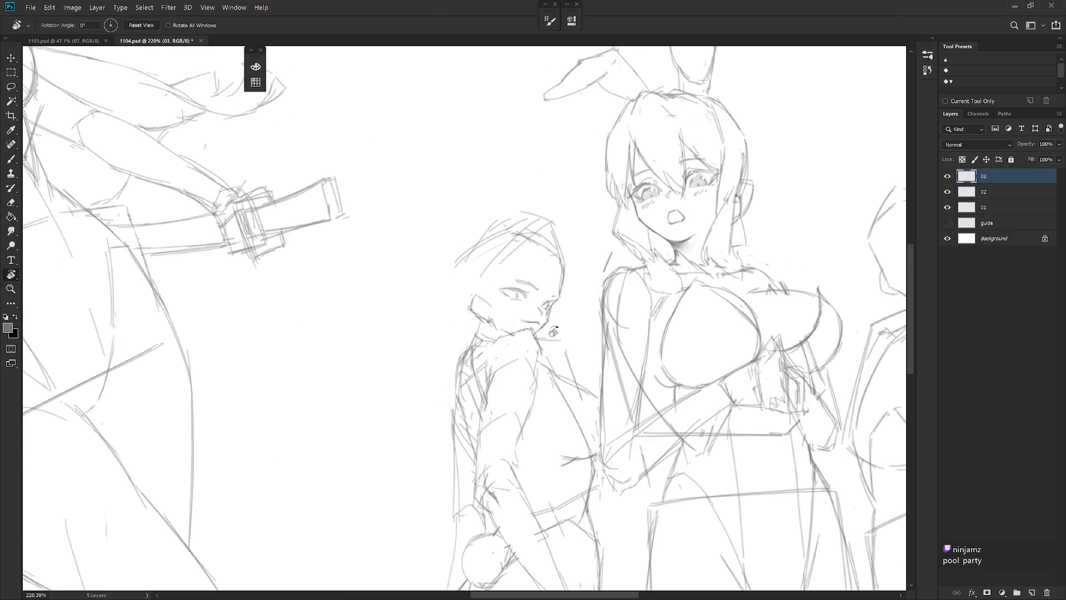
left_click_drag(509, 278, 524, 279)
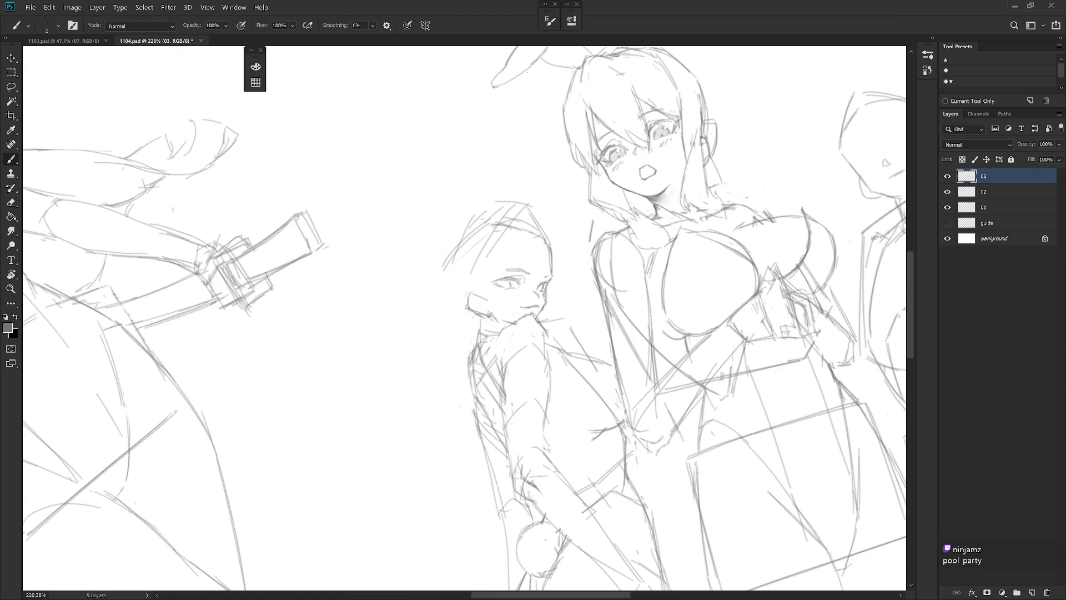
Step: Rotate the view and erase faint strokes on the boy's cheek and ear
key("r")
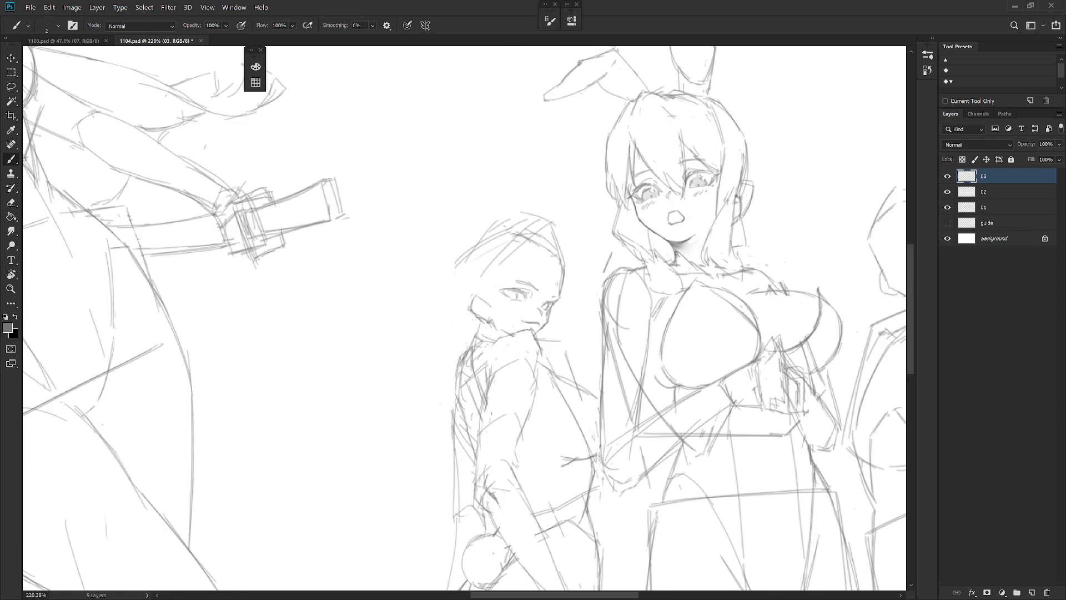
key("e")
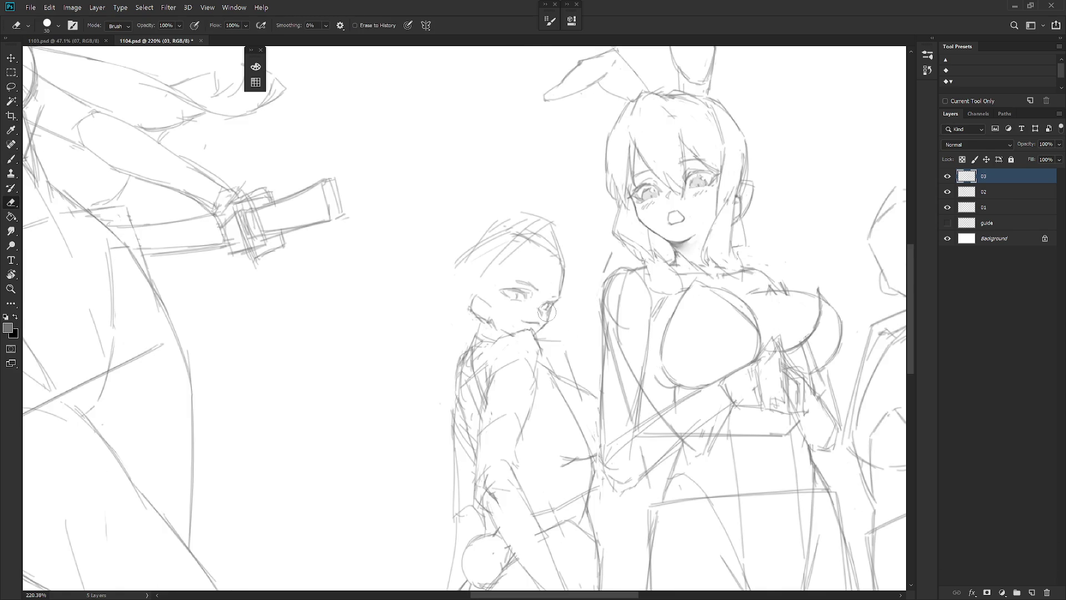
left_click_drag(552, 308, 554, 315)
key("b")
key("e")
mouse_move(489, 303)
left_mouse_down()
mouse_move(474, 294)
mouse_move(473, 311)
left_mouse_up()
key("b")
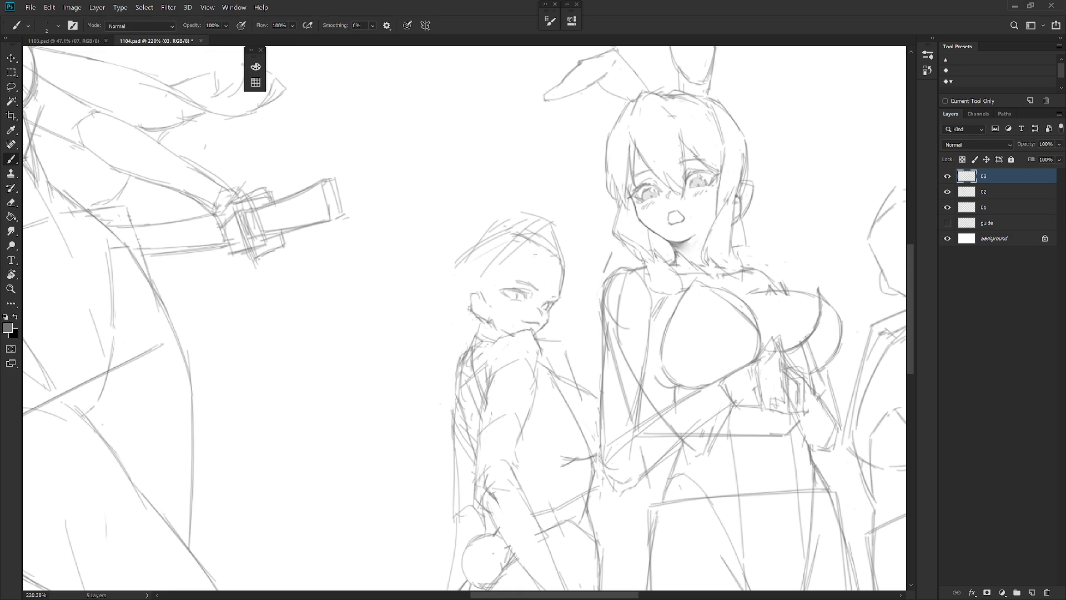
key("e")
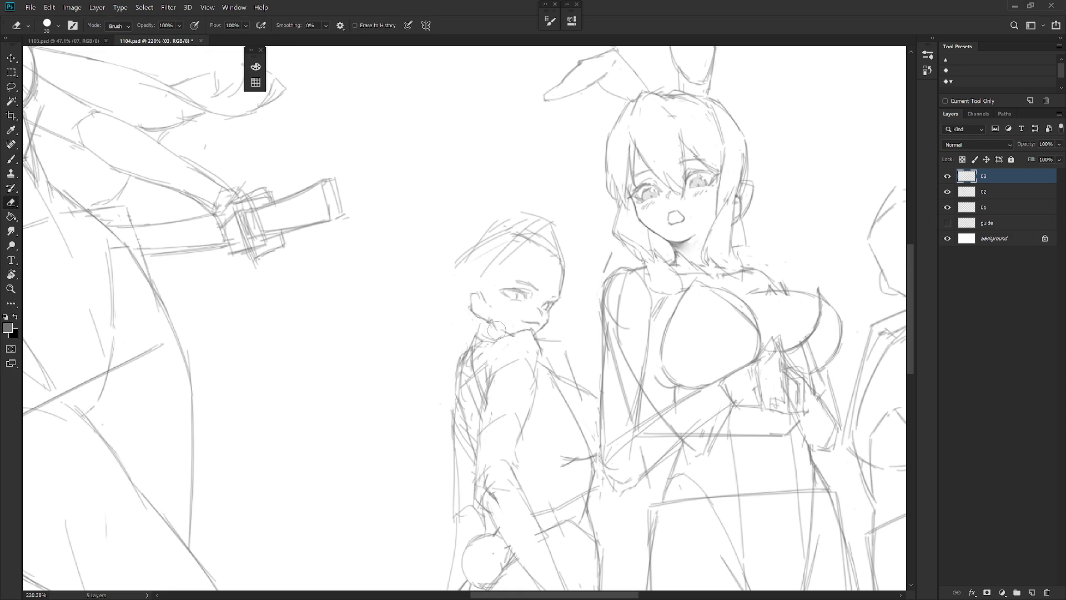
scroll(500, 265, "down", 3)
left_click_drag(501, 265, 495, 261)
key("b")
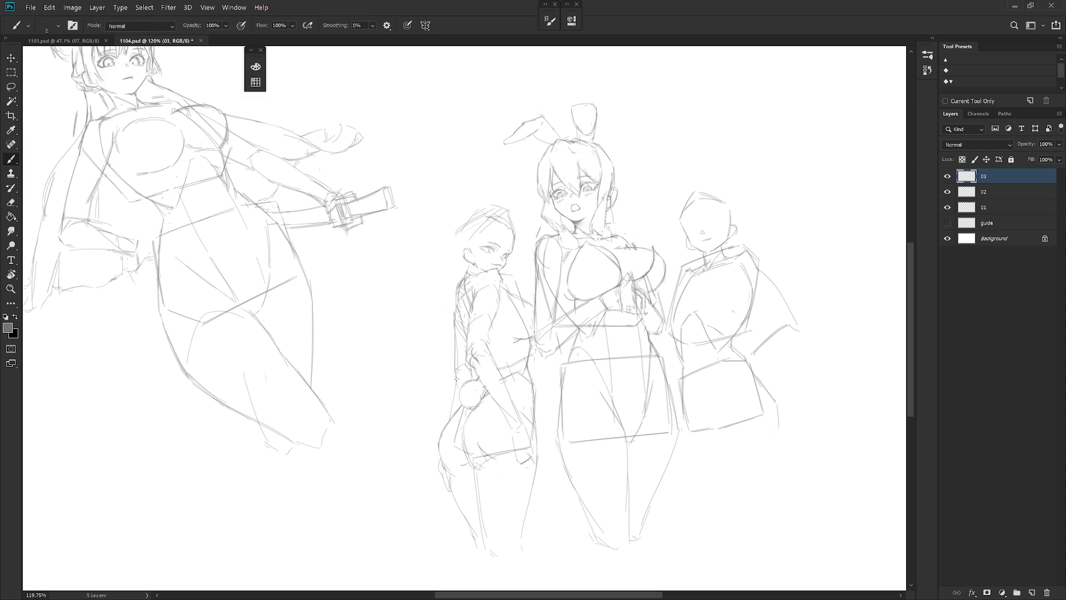
Step: Add a pencil stroke along the small figure's back
key("e")
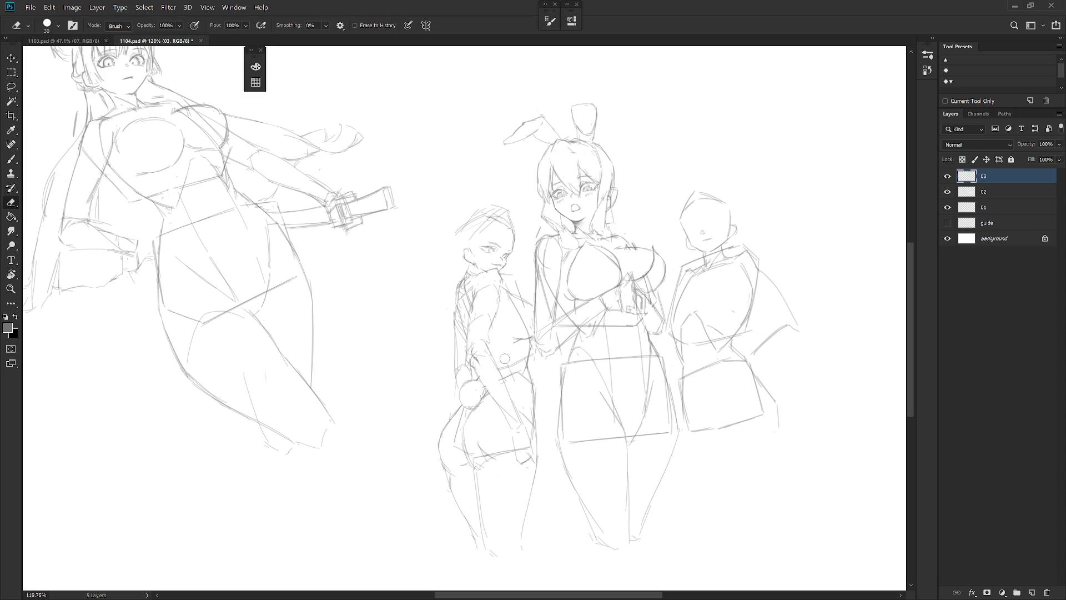
key("b")
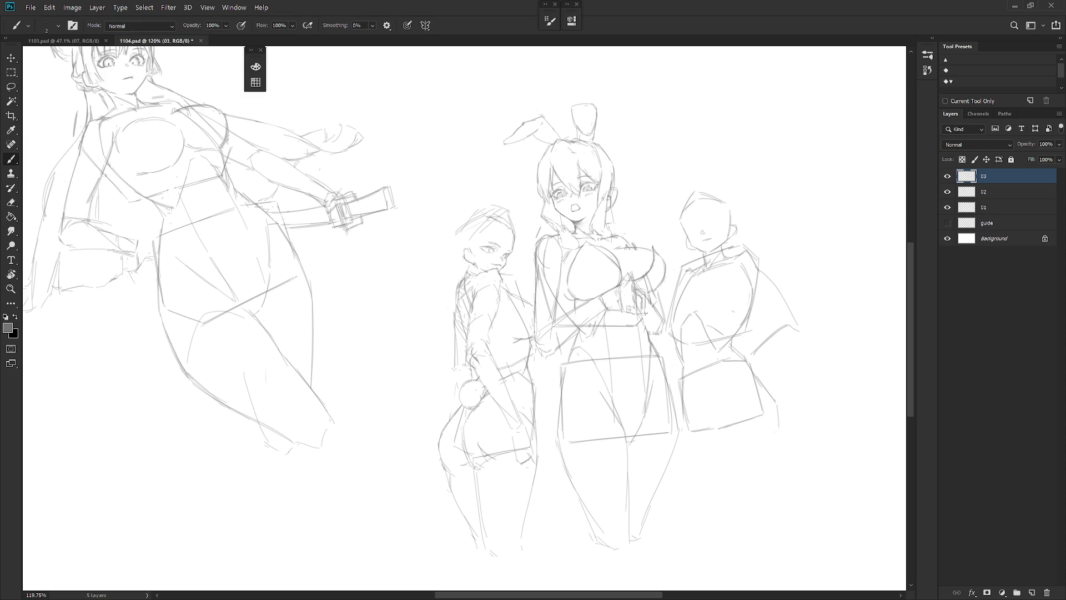
left_click_drag(457, 330, 444, 427)
Step: Add short pencil marks at the small figure's hip and waist
key("e")
key("b")
key("e")
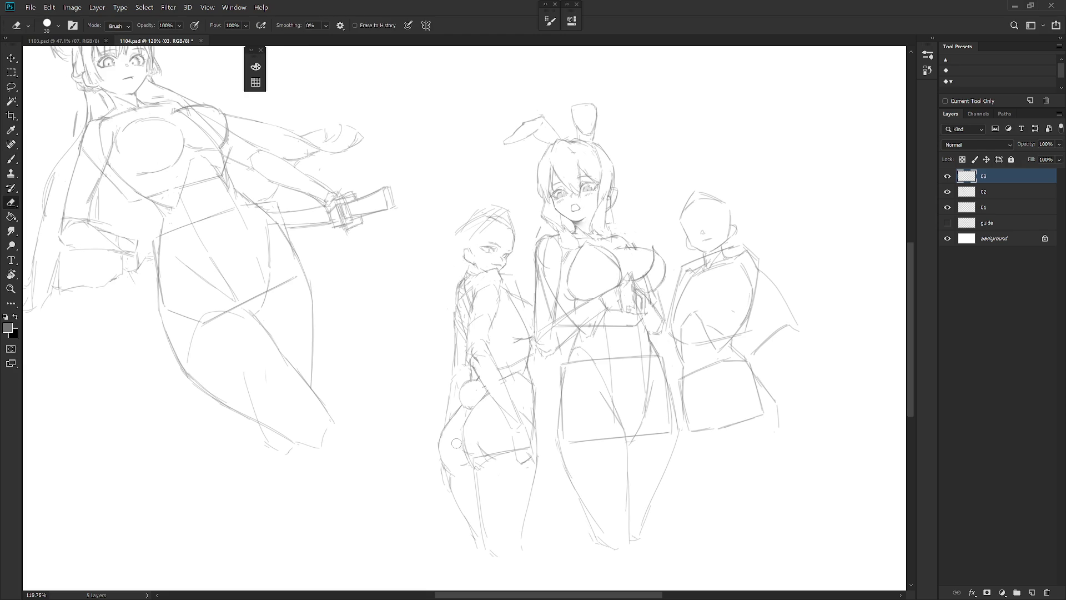
key("b")
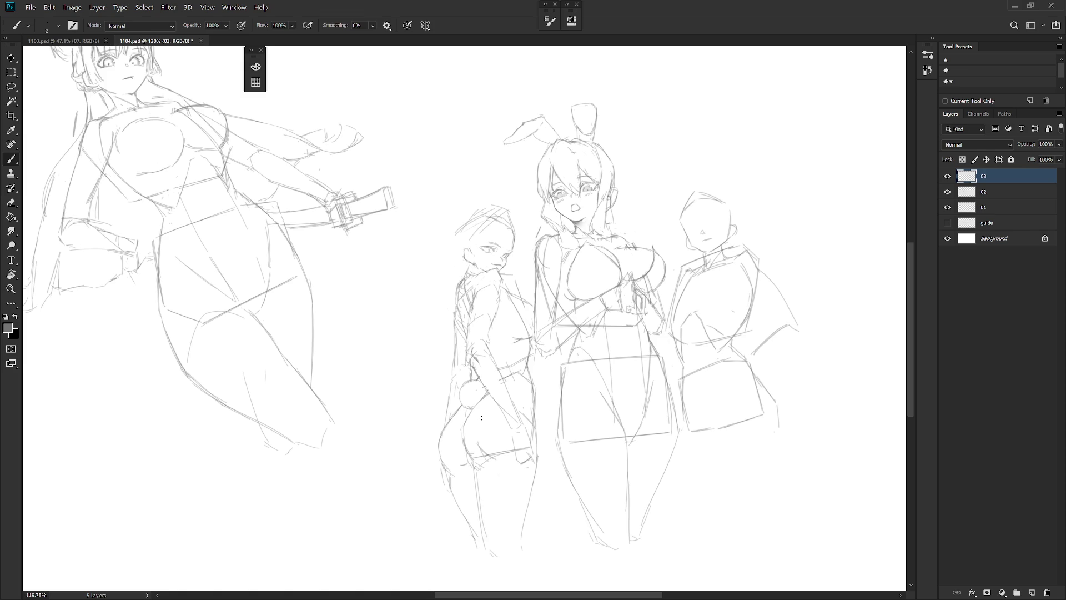
key("e")
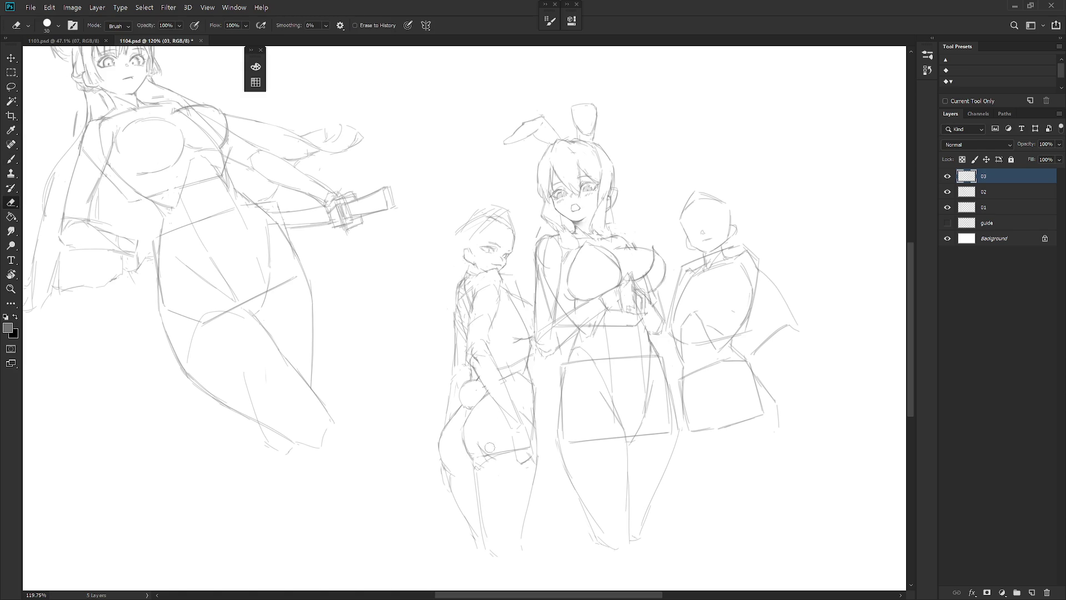
key("b")
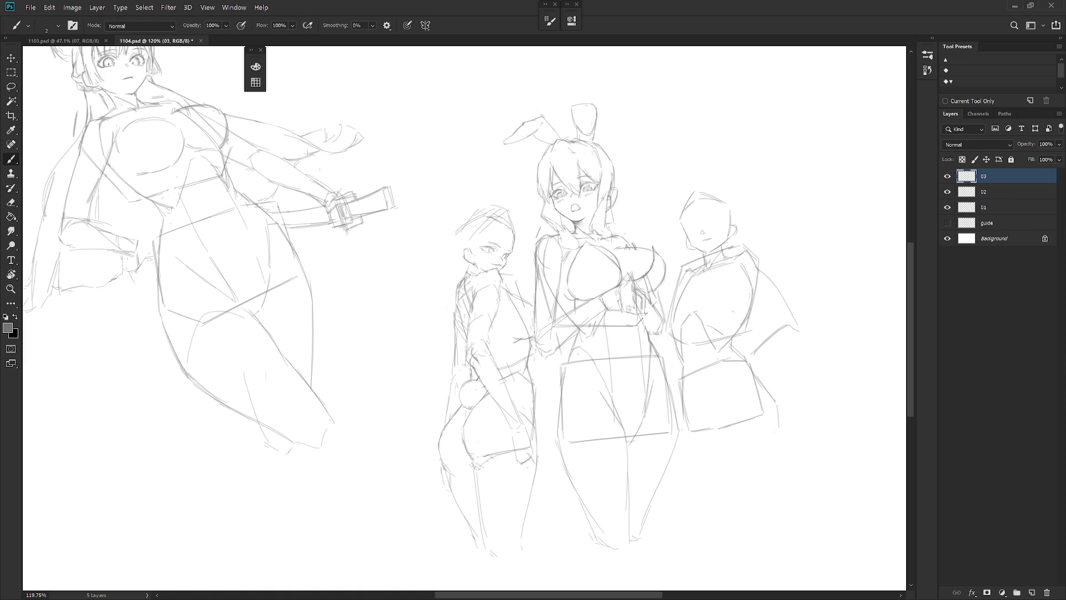
left_click_drag(467, 462, 476, 465)
left_click_drag(510, 346, 511, 374)
Step: Undo a stray sketch stroke and draw the right side of the small figure's head
key("e")
key("b")
key("ctrl+z")
mouse_move(514, 218)
left_mouse_down()
mouse_move(520, 246)
mouse_move(503, 244)
left_mouse_up()
Step: Hatch shading on the small figure's cheek and try a face line, undoing it
left_click_drag(508, 232, 503, 251)
left_click_drag(506, 238, 514, 249)
left_click_drag(479, 241, 479, 272)
key("ctrl+z")
Step: Draw hair strands down the small figure's head, undoing and restoring attempts
left_click_drag(477, 232, 468, 259)
key("ctrl+z")
key("ctrl+z")
key("ctrl+shift+z")
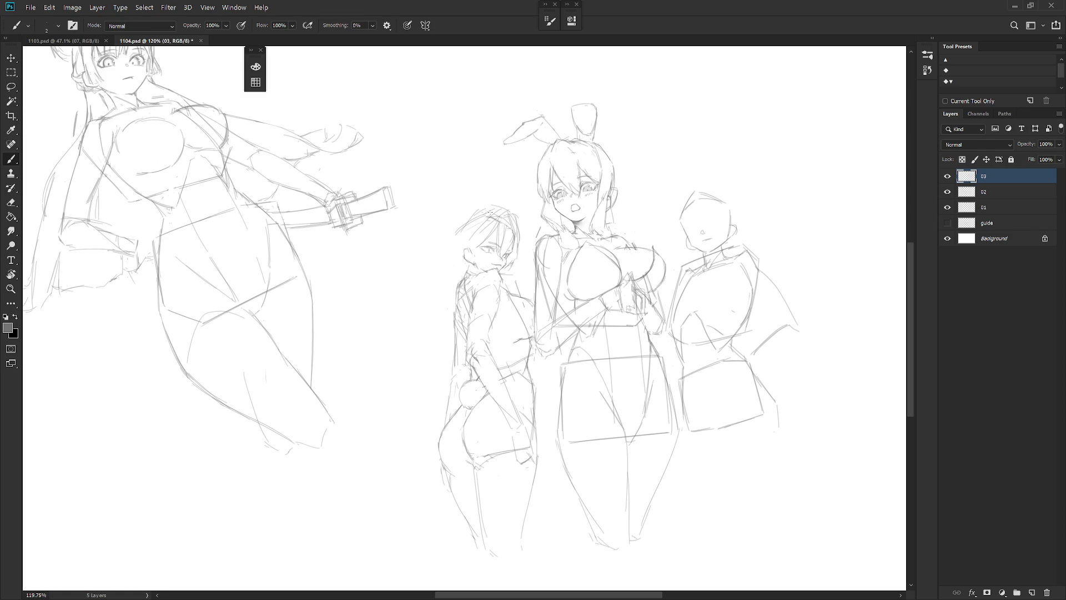
left_click_drag(492, 211, 466, 239)
scroll(489, 244, "up", 3)
key("e")
key("b")
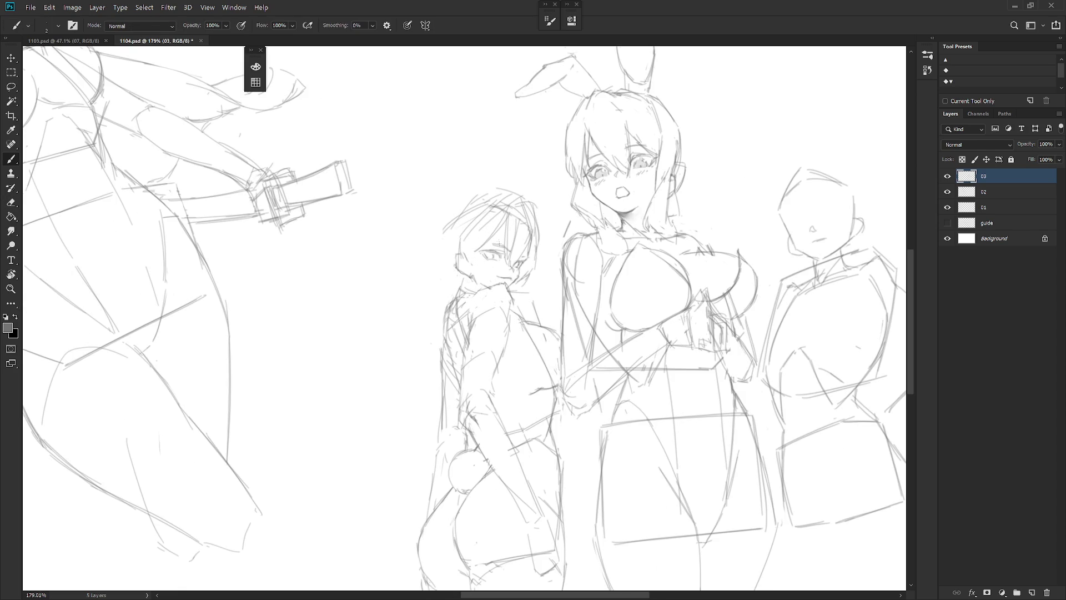
scroll(500, 303, "down", 3)
Step: Outline the small figure's hair and draw long strands down her left side
key("e")
key("b")
key("b")
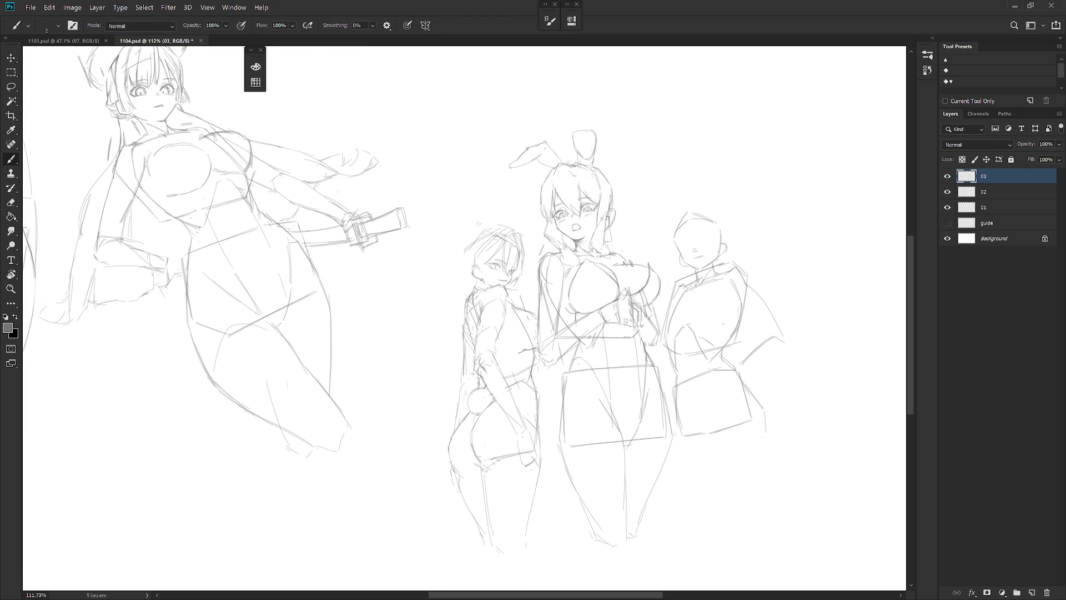
mouse_move(479, 231)
left_mouse_down()
mouse_move(462, 247)
mouse_move(466, 282)
left_mouse_up()
left_click_drag(468, 260, 463, 291)
left_click_drag(464, 268, 457, 322)
key("ctrl+z")
key("ctrl+z")
left_click_drag(463, 273, 447, 342)
key("ctrl+z")
left_click_drag(469, 248, 449, 332)
Step: Extend the long hair strands down toward her hip, redrawing several attempts
left_click_drag(464, 287, 442, 371)
key("ctrl+z")
key("ctrl+z")
left_click_drag(458, 303, 438, 374)
left_click_drag(438, 395, 435, 413)
key("ctrl+z")
key("ctrl+z")
key("ctrl+z")
left_click_drag(464, 271, 446, 382)
left_click_drag(460, 329, 433, 402)
key("ctrl+z")
Step: Add a jaw line and hair strands beside her face and atop her head
left_click_drag(488, 270, 492, 289)
key("e")
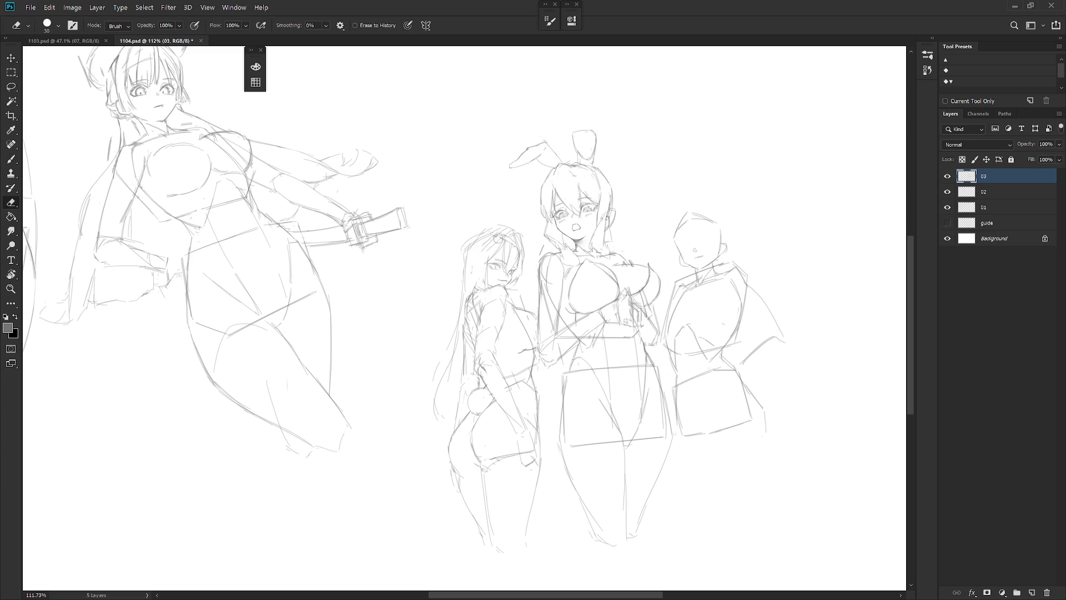
key("b")
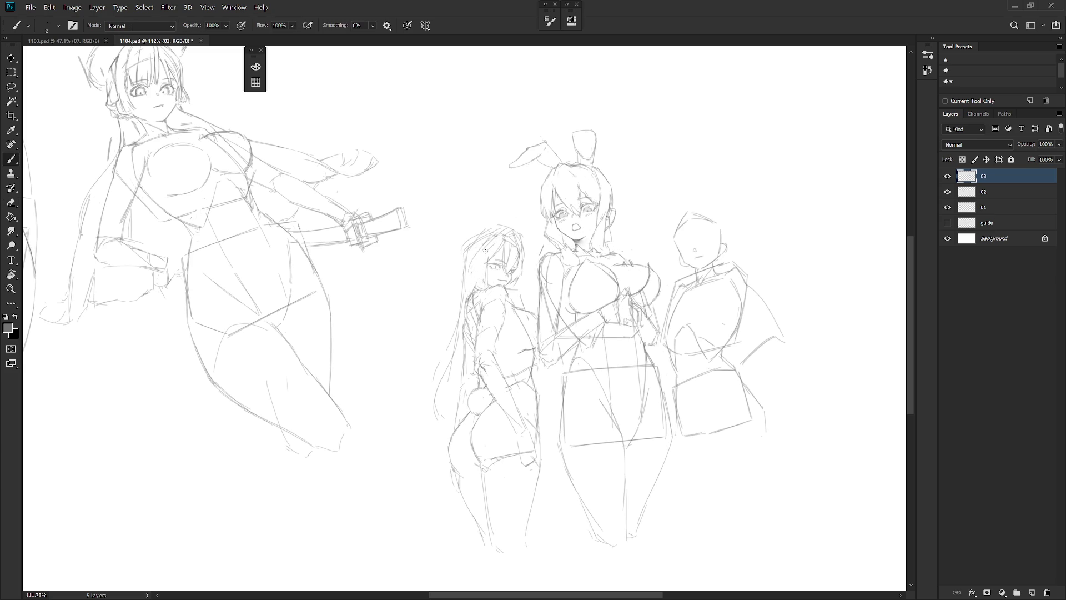
left_click_drag(478, 270, 473, 289)
mouse_move(487, 236)
left_mouse_down()
mouse_move(477, 254)
mouse_move(460, 253)
mouse_move(466, 262)
left_mouse_up()
key("e")
key("b")
left_click_drag(491, 229, 481, 247)
Step: Lightly erase the lower hair lines and lasso a thin area along the leg
key("e")
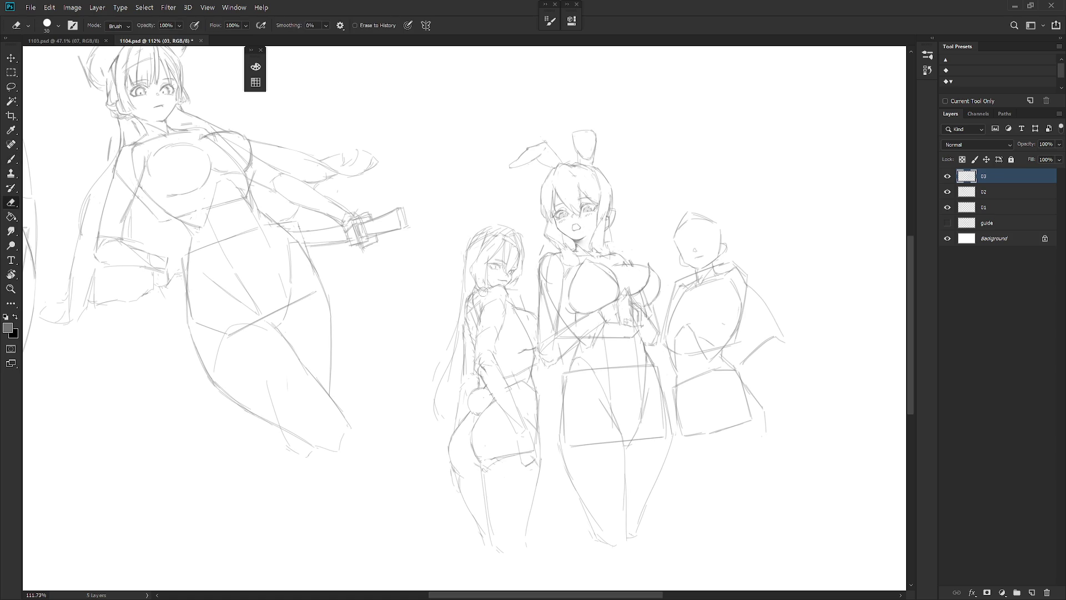
left_click_drag(471, 307, 466, 328)
key("b")
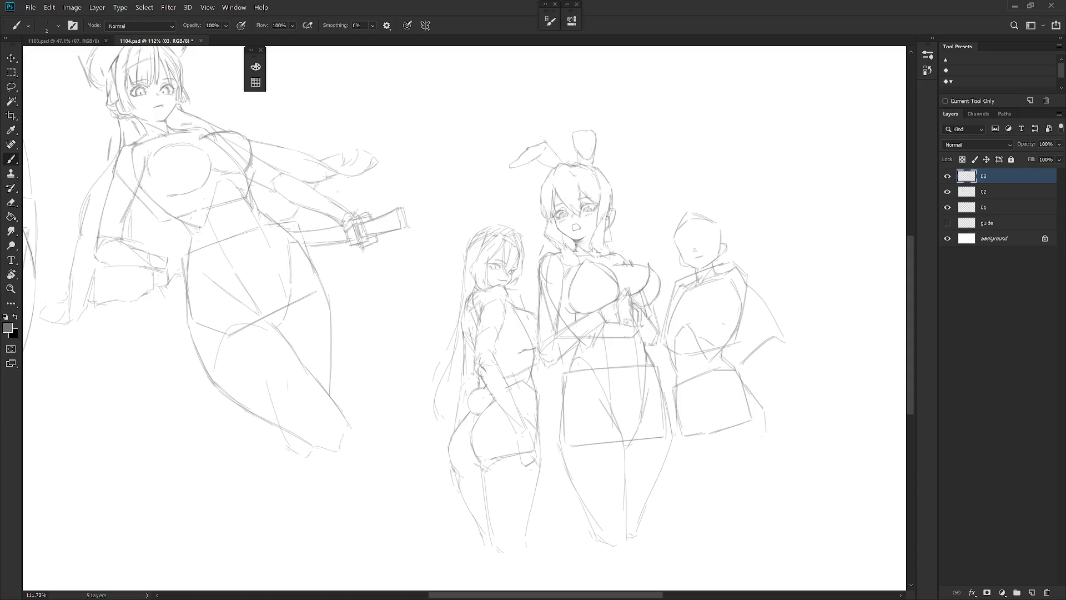
key("l")
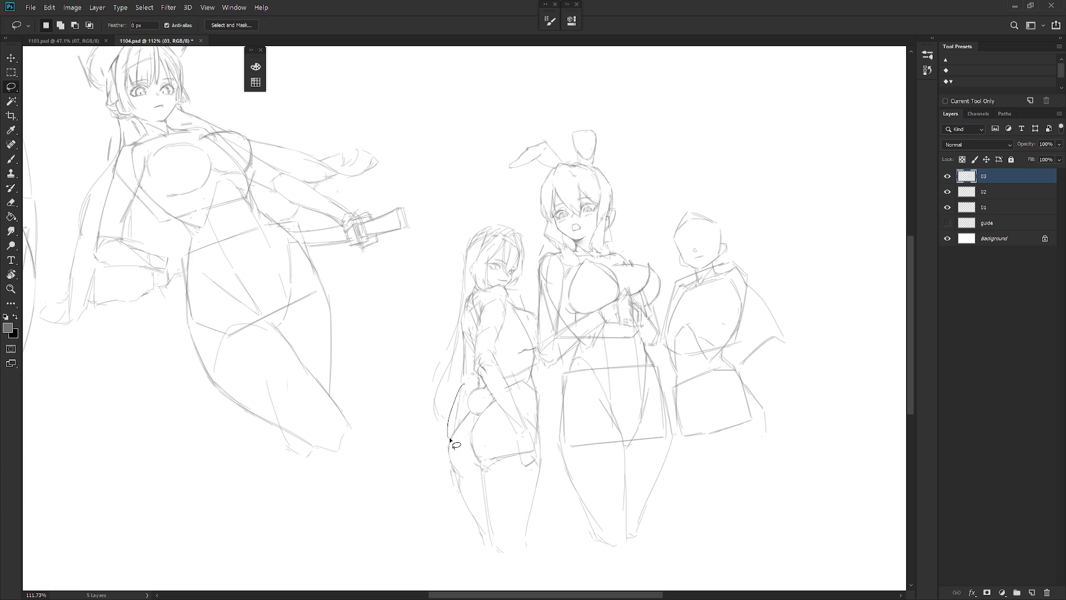
left_click_drag(482, 384, 481, 379)
left_click_drag(458, 488, 464, 473)
key("ctrl+d")
key("e")
key("b")
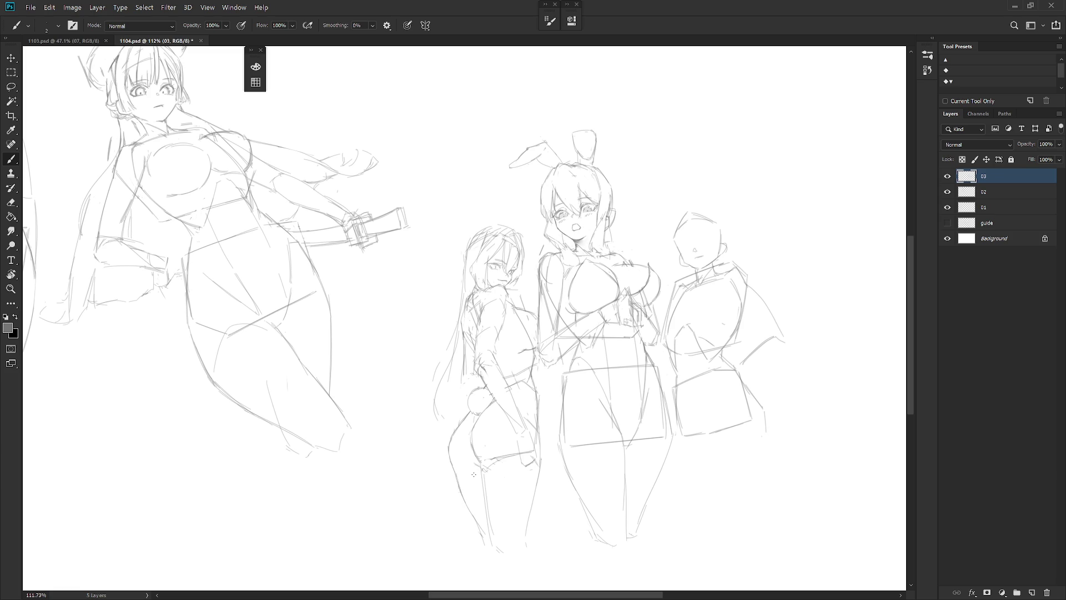
key("e")
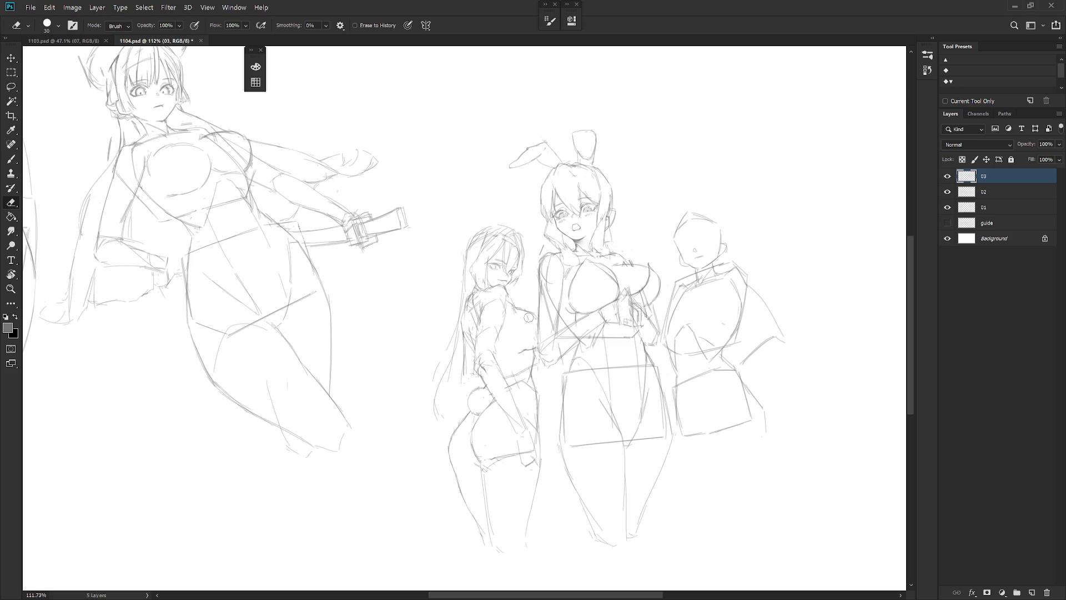
key("b")
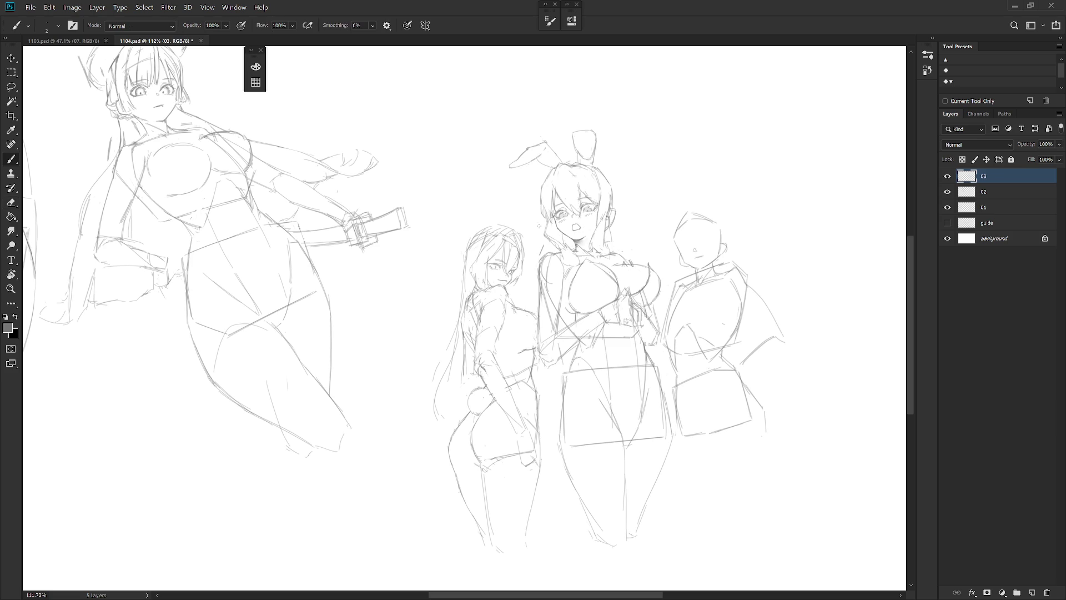
left_click_drag(735, 328, 714, 350)
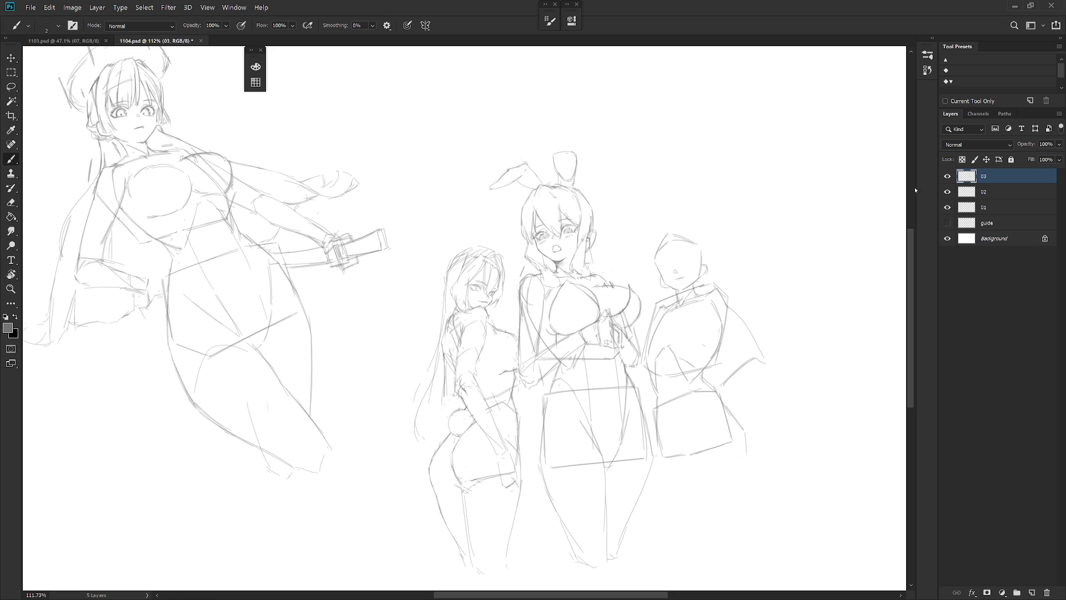
Step: Zoom in on the central girl's face and try, then undo, marks at mouth and chin
scroll(558, 247, "up", 3)
key("e")
key("b")
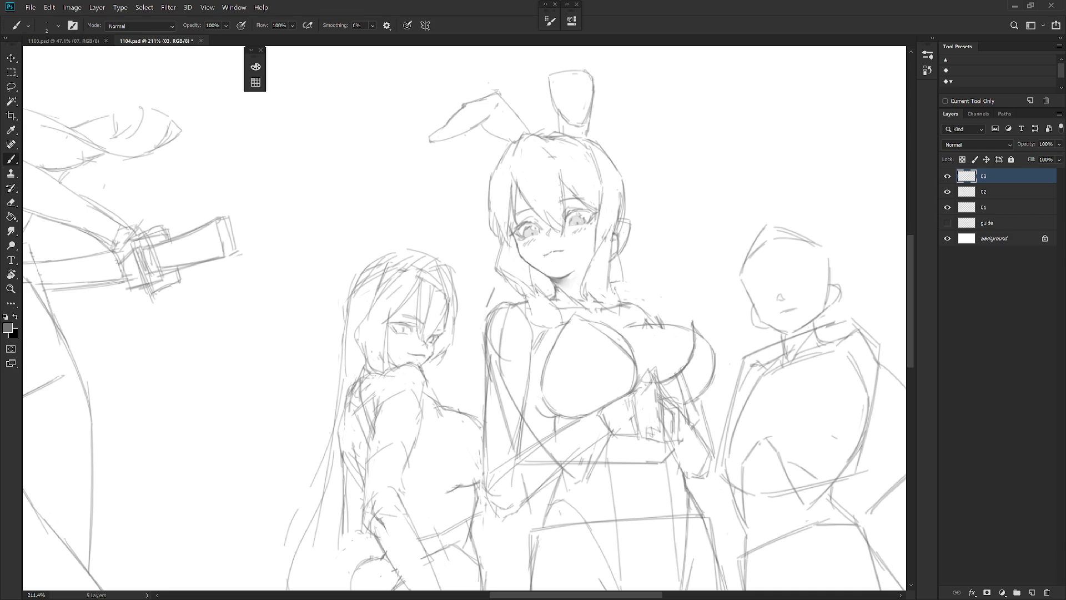
left_click_drag(558, 256, 547, 277)
key("ctrl+z")
Step: Rotate the view, reset it upright, zoom out, and flip the canvas horizontally
scroll(586, 245, "down", 5)
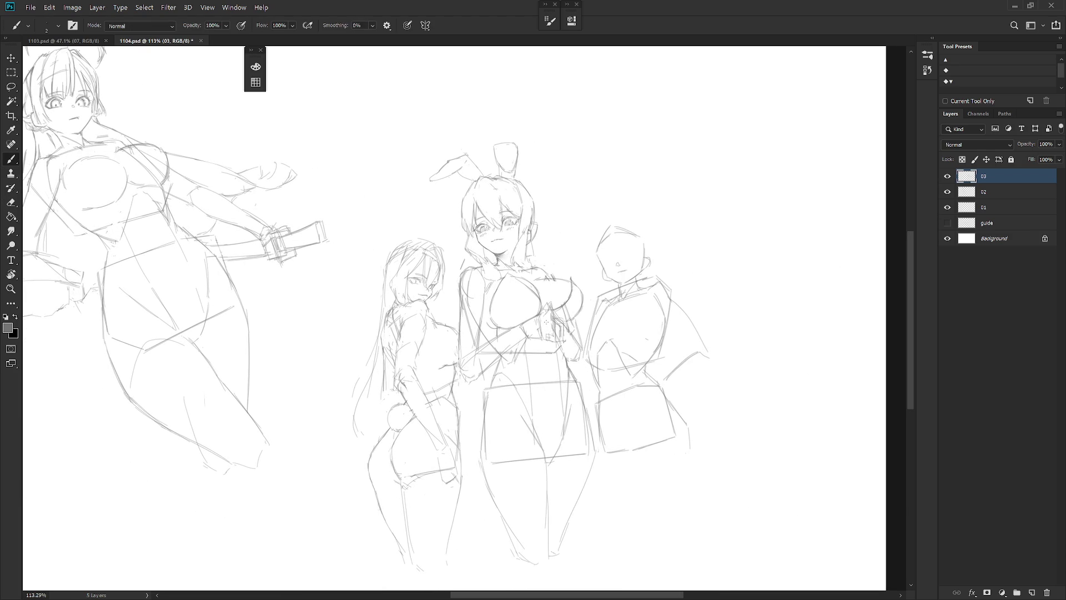
left_click_drag(576, 310, 557, 291)
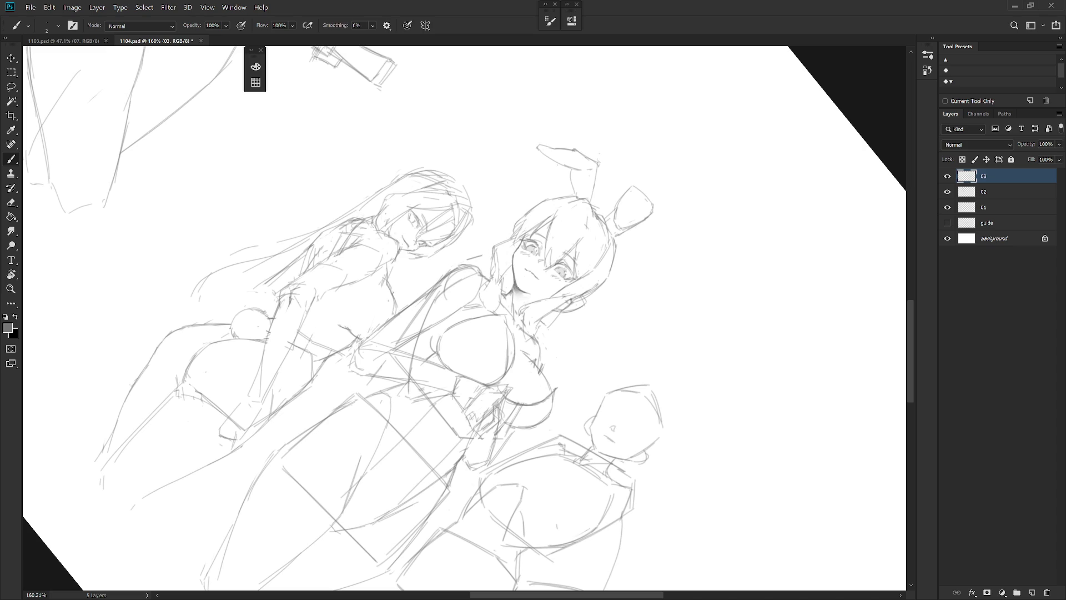
key("Escape")
key("e")
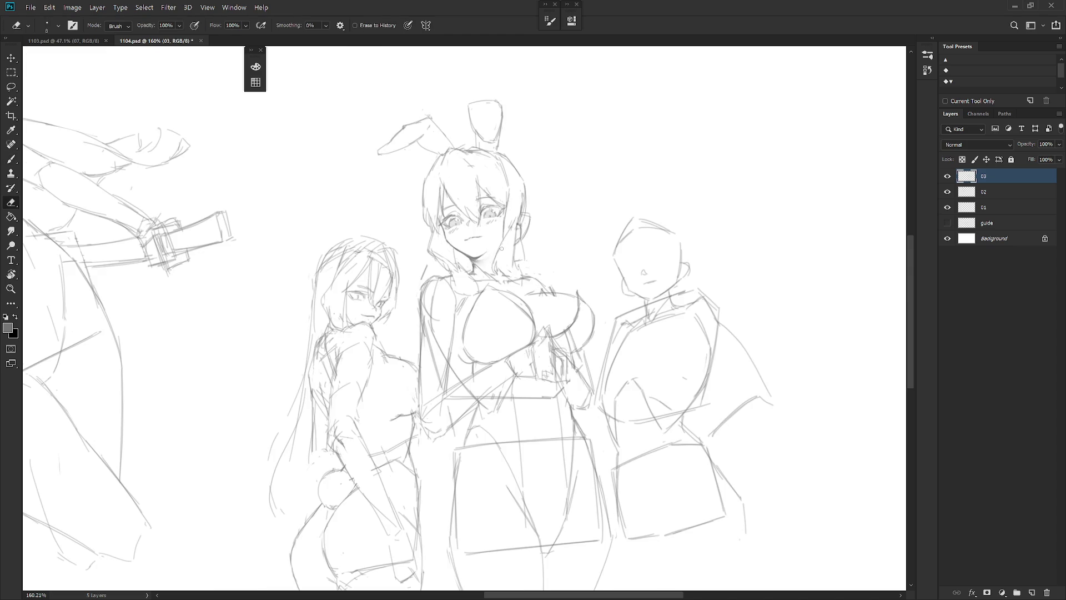
scroll(552, 239, "down", 4)
key("ctrl+alt+h")
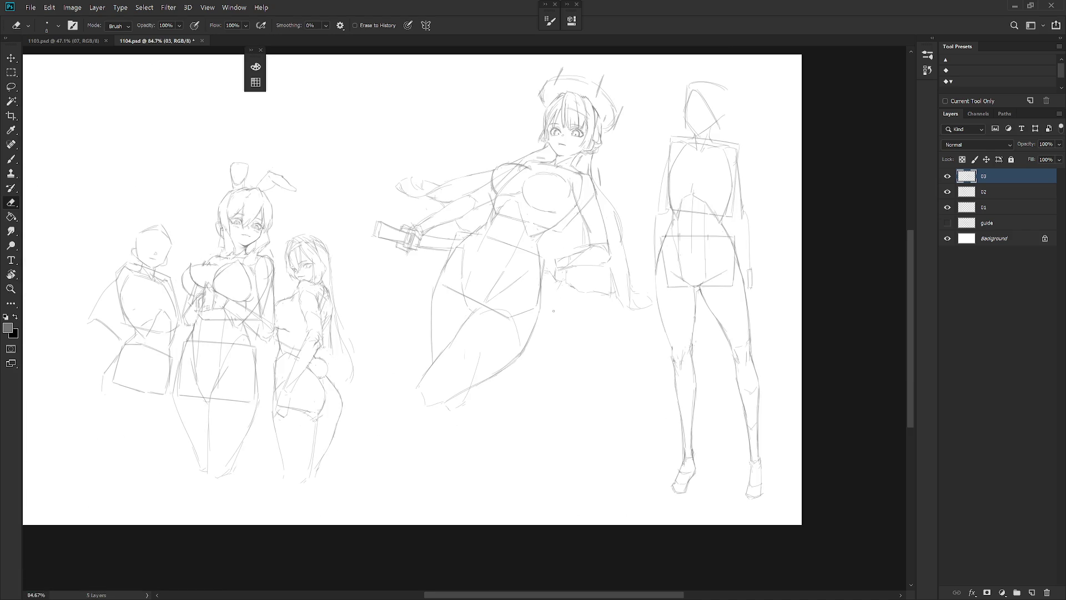
Step: Center and zoom in on the mirrored figure group, then add hair strokes along the second girl's hair edge
left_click_drag(395, 363, 542, 399)
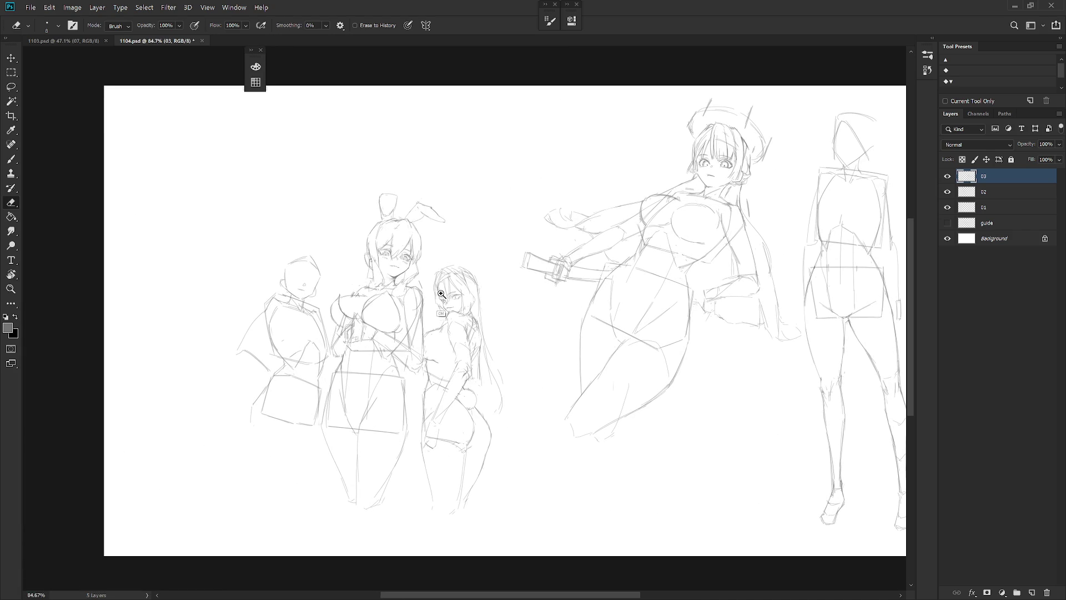
scroll(443, 297, "up", 3)
key("b")
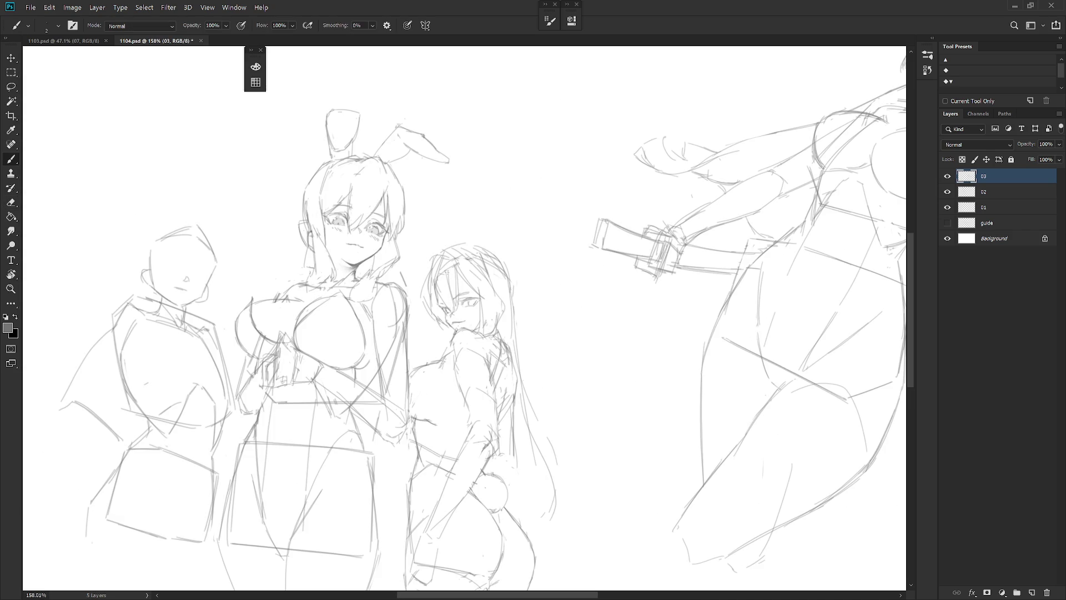
key("e")
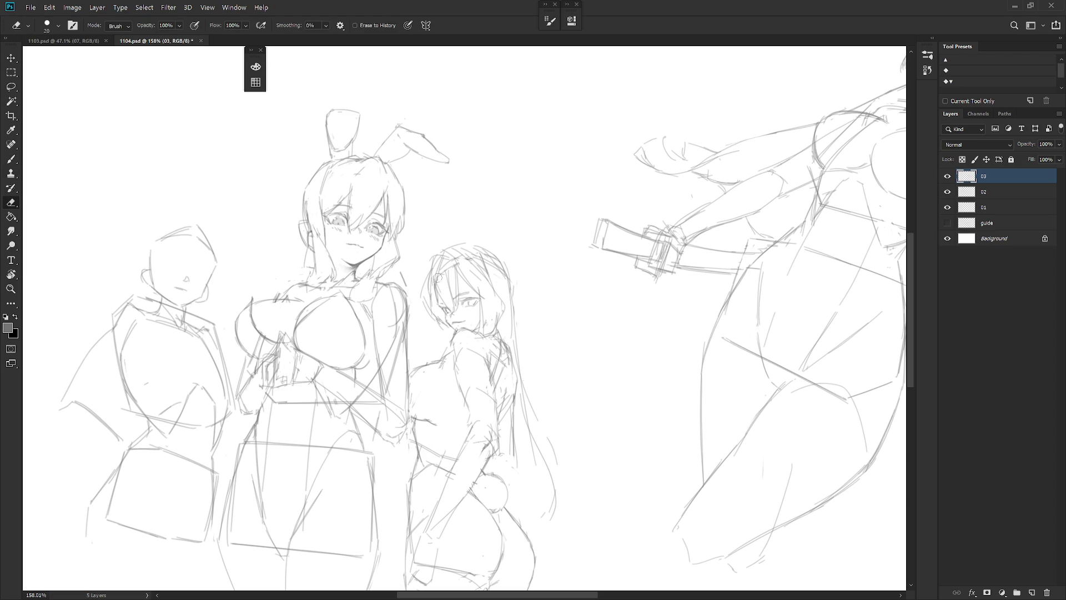
key("b")
left_click_drag(437, 281, 432, 296)
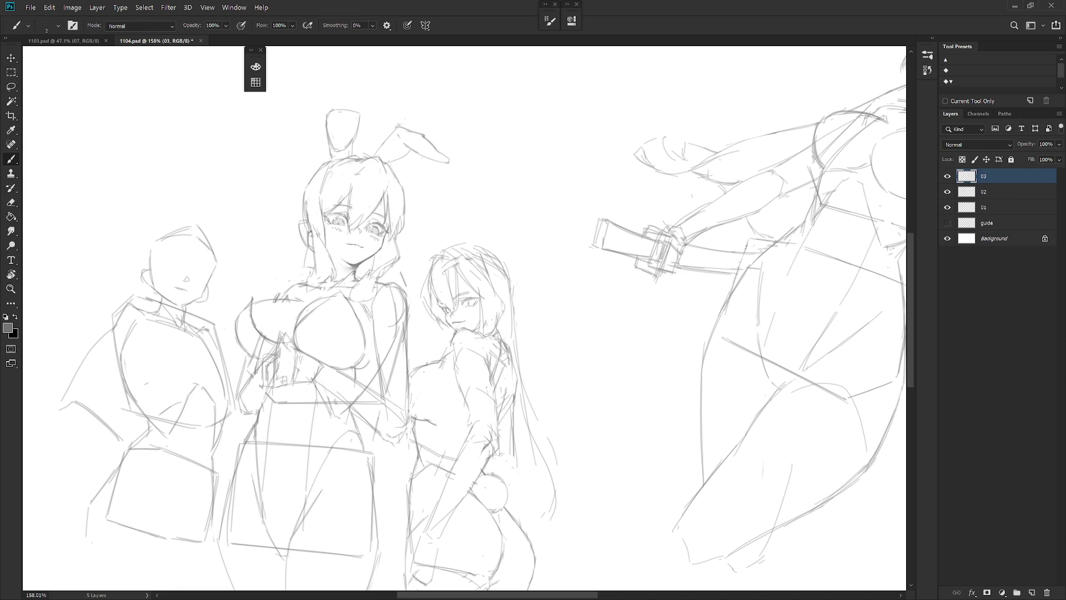
left_click_drag(432, 261, 426, 286)
Step: Alternate Eraser and Brush for small pencil touch-ups around her eye, then zoom out to the full sheet
key("e")
key("b")
key("e")
key("b")
key("e")
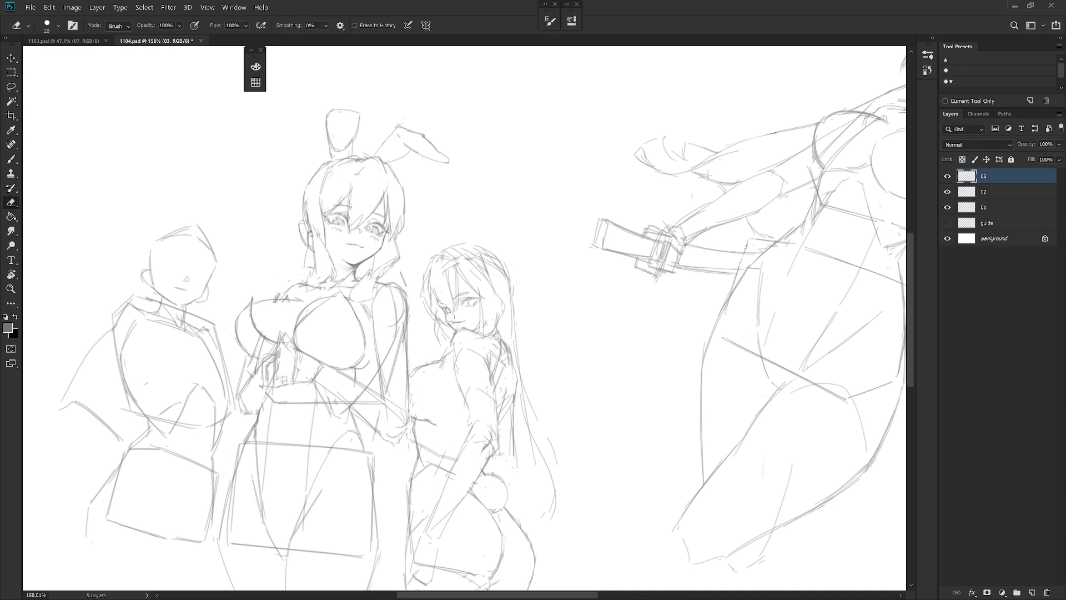
key("b")
scroll(500, 311, "down", 3)
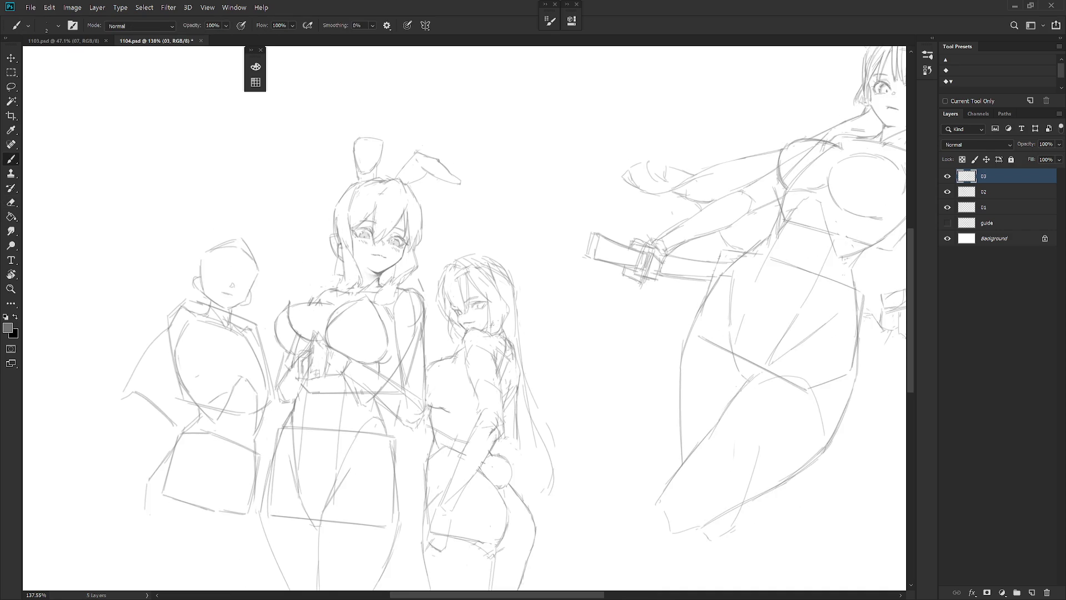
scroll(472, 324, "up", 4)
key("e")
key("b")
key("e")
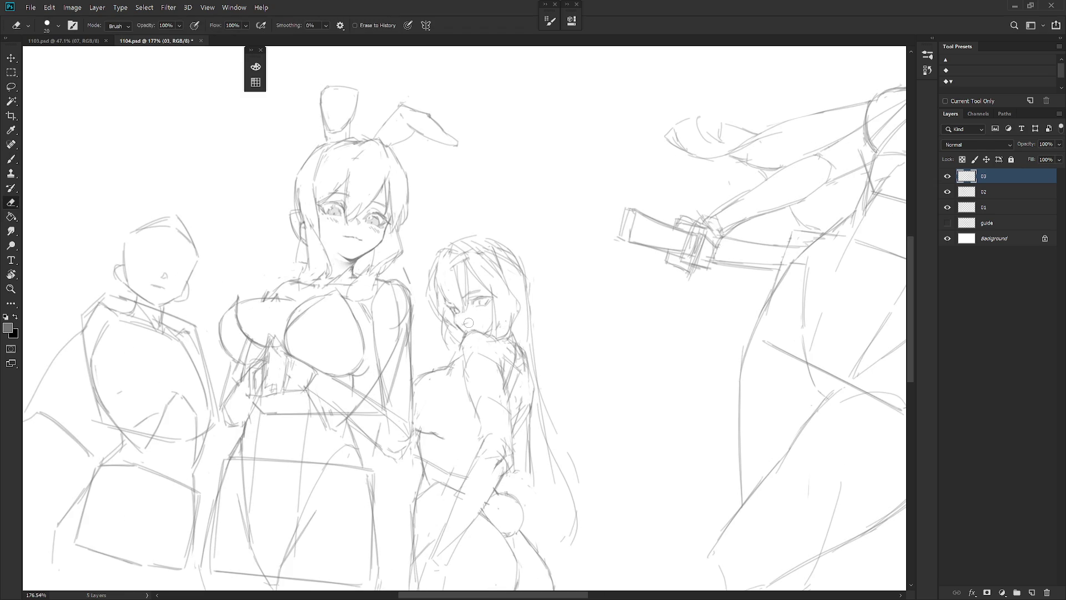
key("b")
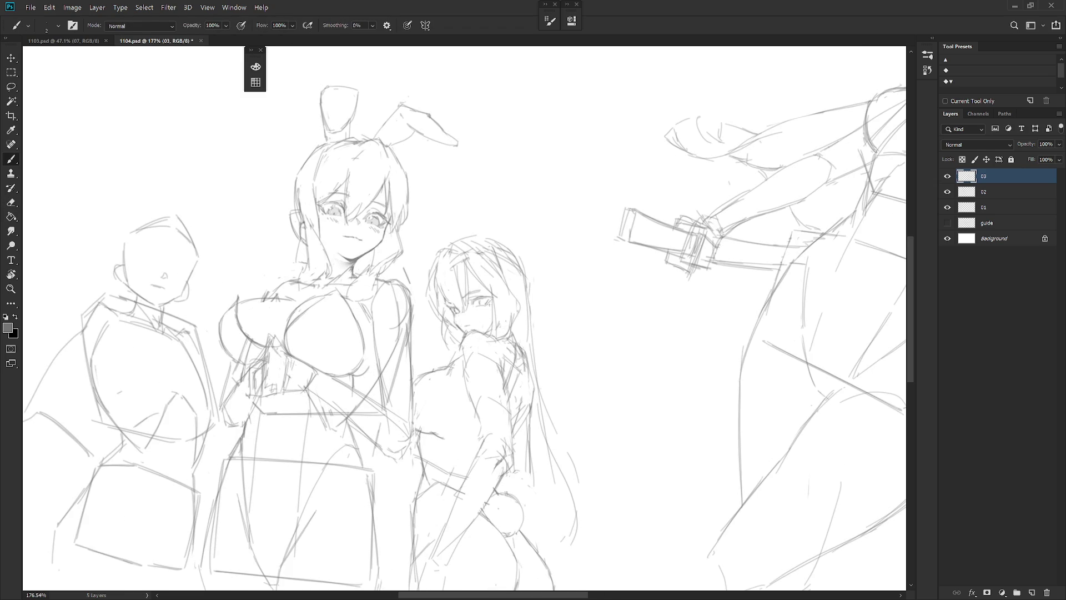
scroll(550, 271, "down", 5)
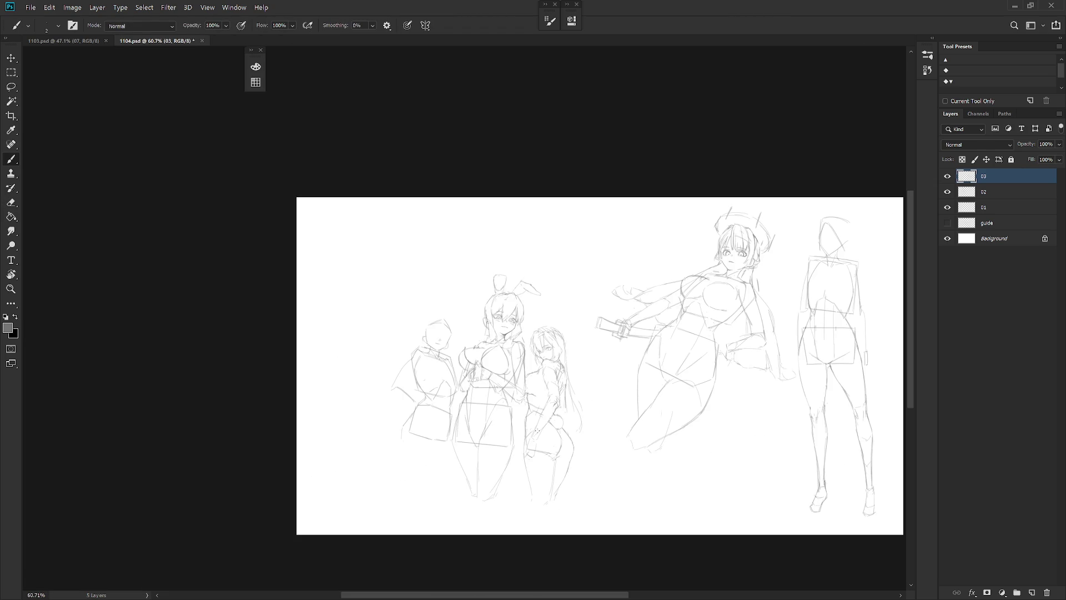
Step: Flip the canvas horizontally, zoom in, and settle on the fine 2 px pencil brush
key("h")
scroll(606, 358, "up", 4)
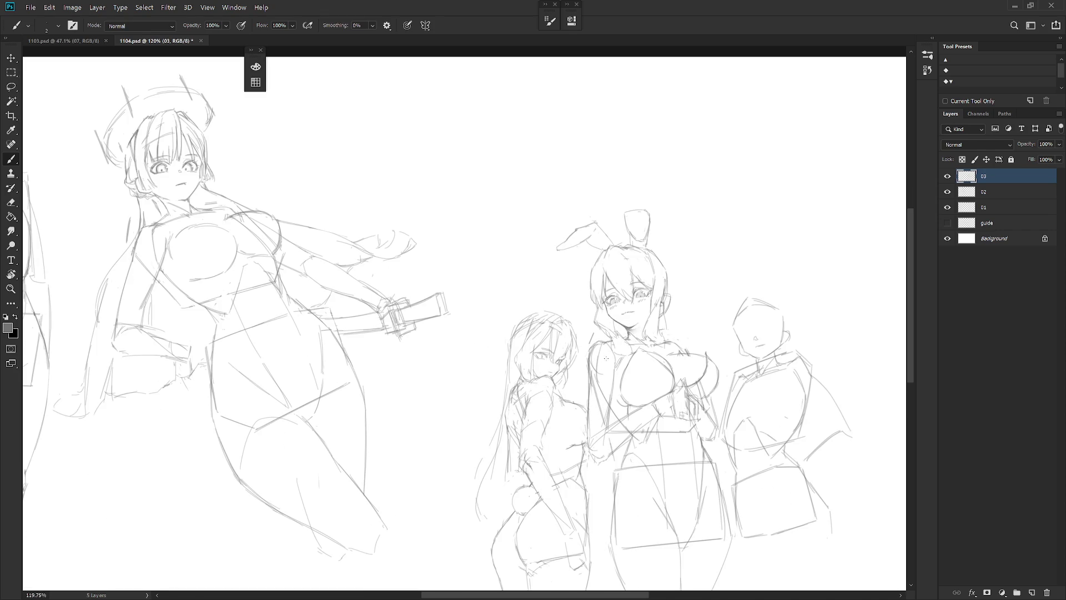
scroll(558, 361, "up", 2)
key("e")
key("b")
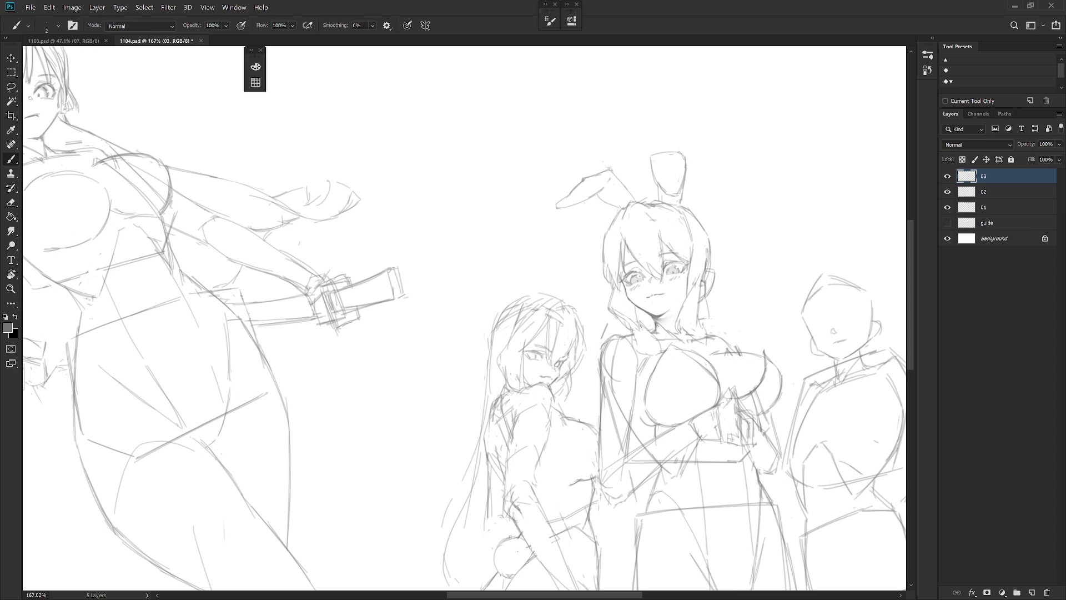
key("shift+b")
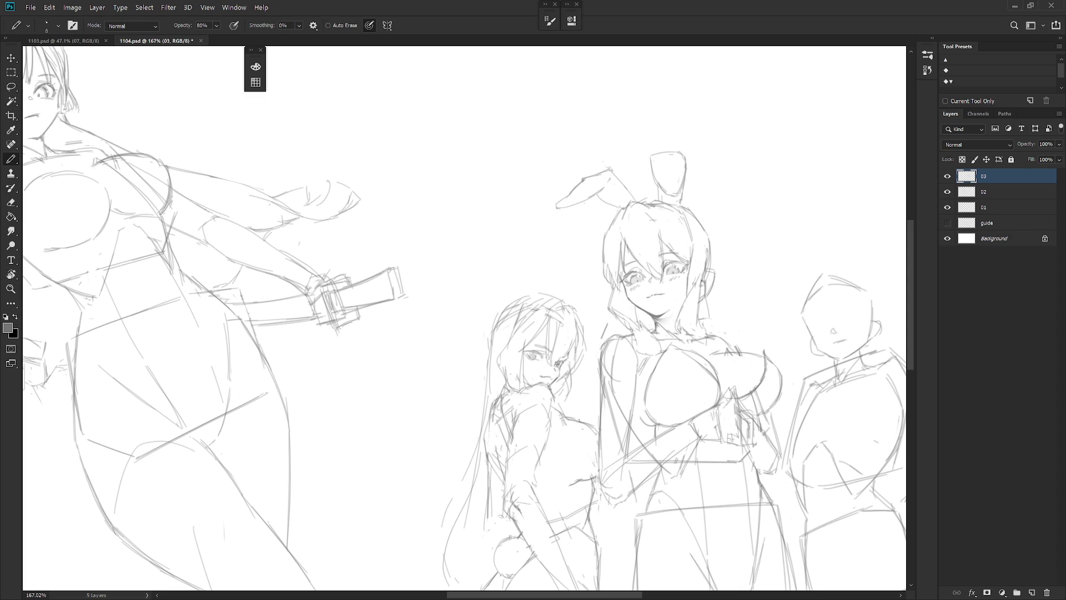
key("e")
key("b")
key("e")
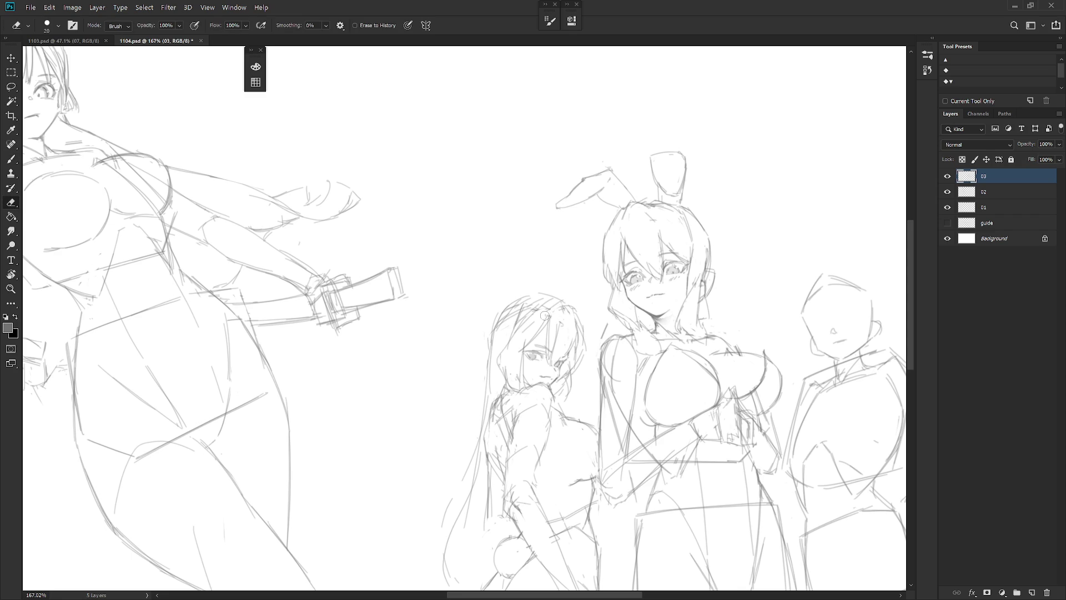
key("b")
key("e")
Step: Erase faint strokes atop the long-haired girl's head and sketch her hair edge, undoing the last stroke
mouse_move(542, 297)
left_mouse_down()
mouse_move(508, 316)
mouse_move(516, 306)
left_mouse_up()
key("b")
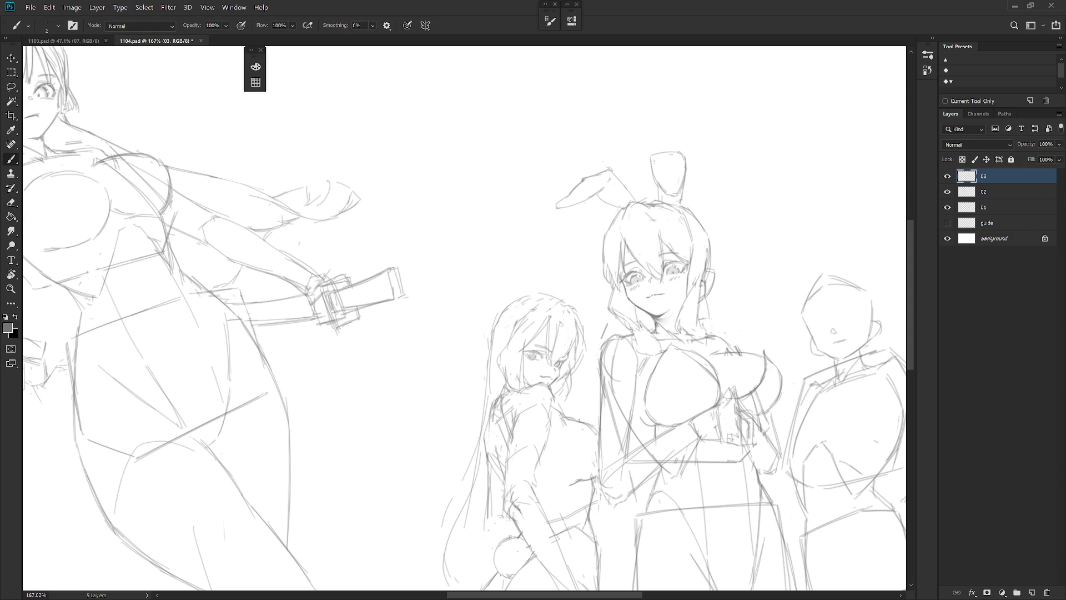
left_click_drag(498, 314, 485, 387)
left_click_drag(537, 416, 550, 297)
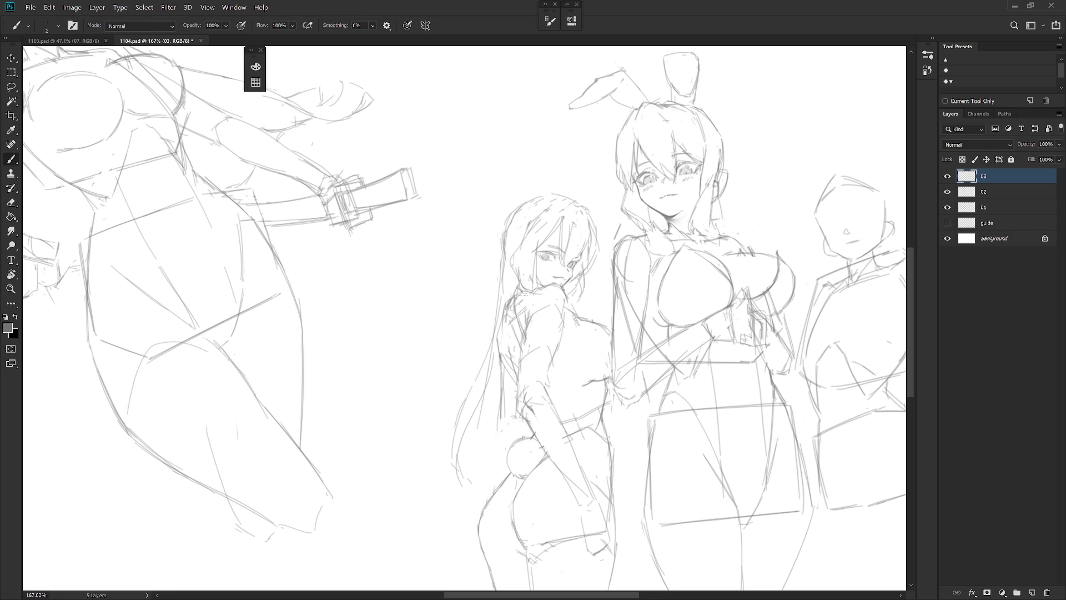
left_click_drag(525, 285, 496, 401)
left_click_drag(525, 309, 490, 464)
key("ctrl+z")
Step: Redraw long sweeping hair strands ending in curved tips behind the bunny tail
mouse_move(524, 290)
left_mouse_down()
mouse_move(431, 441)
mouse_move(452, 462)
left_mouse_up()
mouse_move(433, 427)
left_mouse_down()
mouse_move(459, 459)
mouse_move(506, 456)
mouse_move(465, 439)
mouse_move(473, 481)
mouse_move(486, 488)
mouse_move(467, 497)
left_mouse_up()
left_click_drag(493, 411, 511, 437)
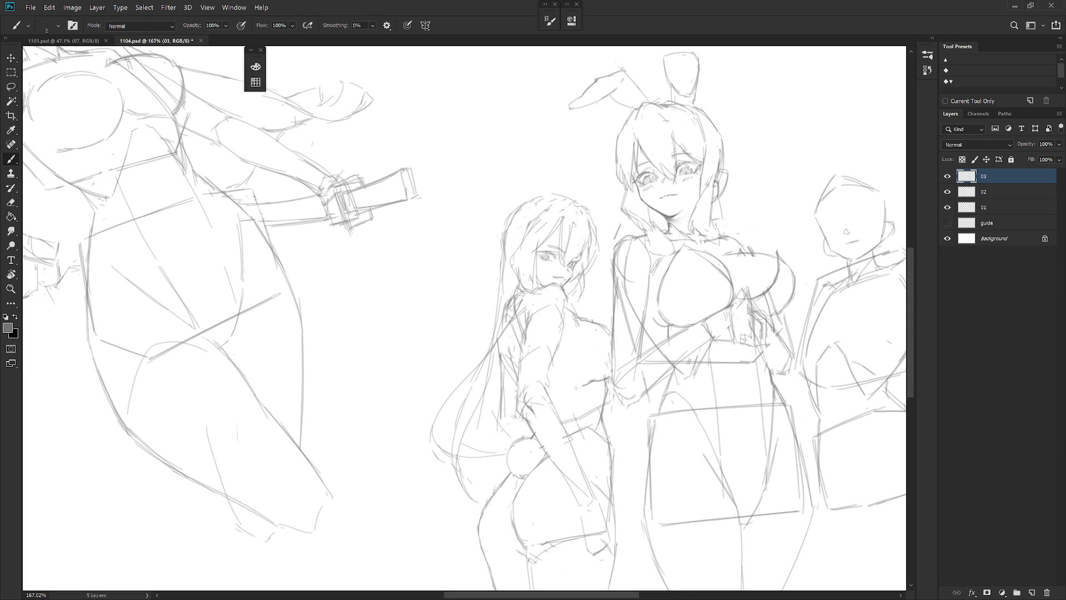
left_click_drag(516, 424, 491, 381)
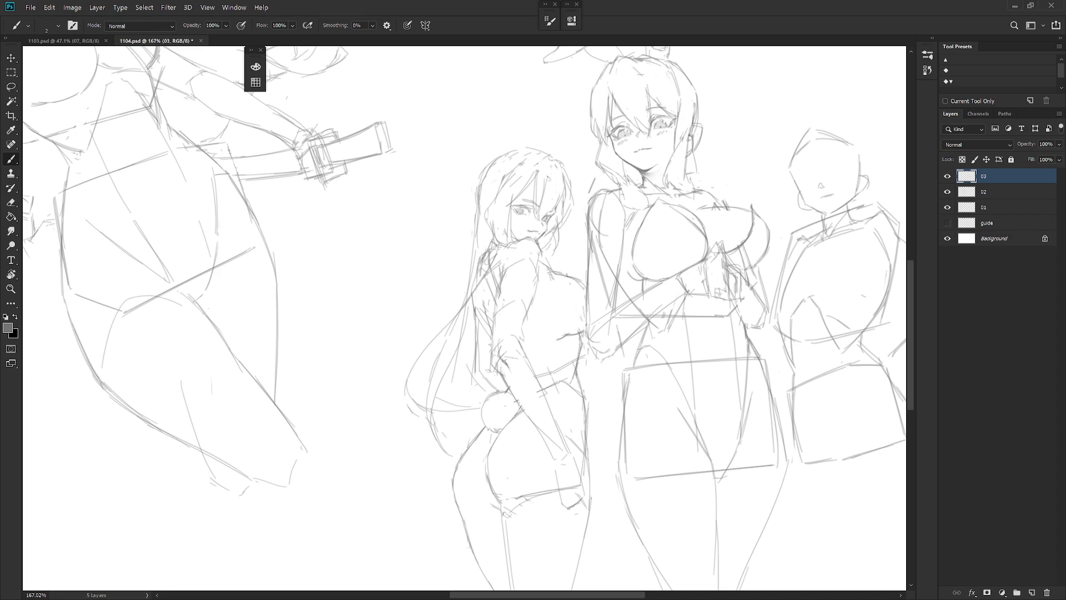
left_click_drag(479, 318, 475, 340)
Step: Erase the faint stray strokes near the girl's shoulder
key("e")
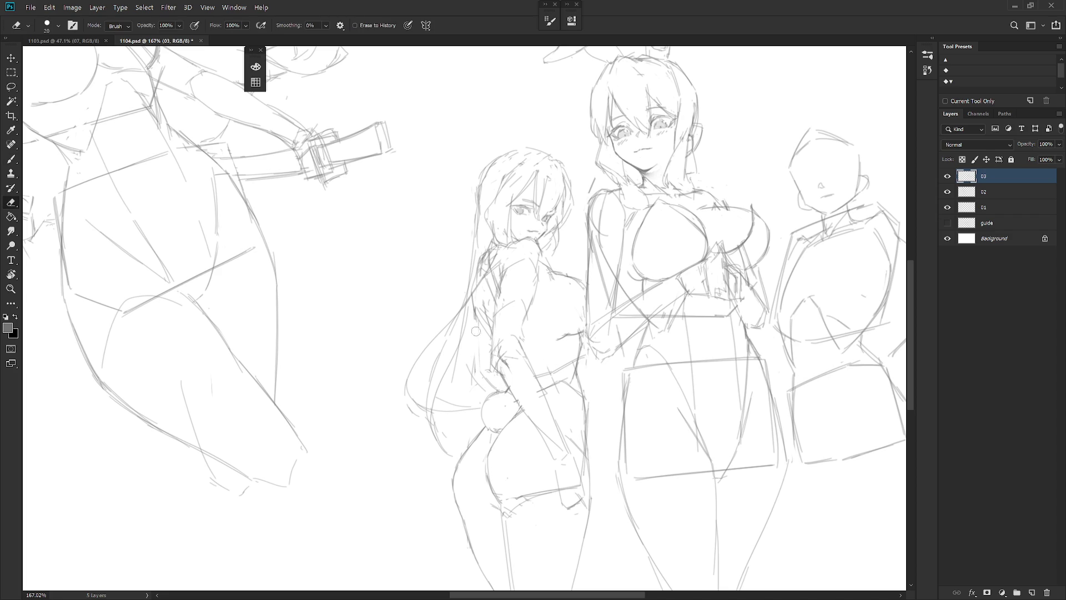
key("b")
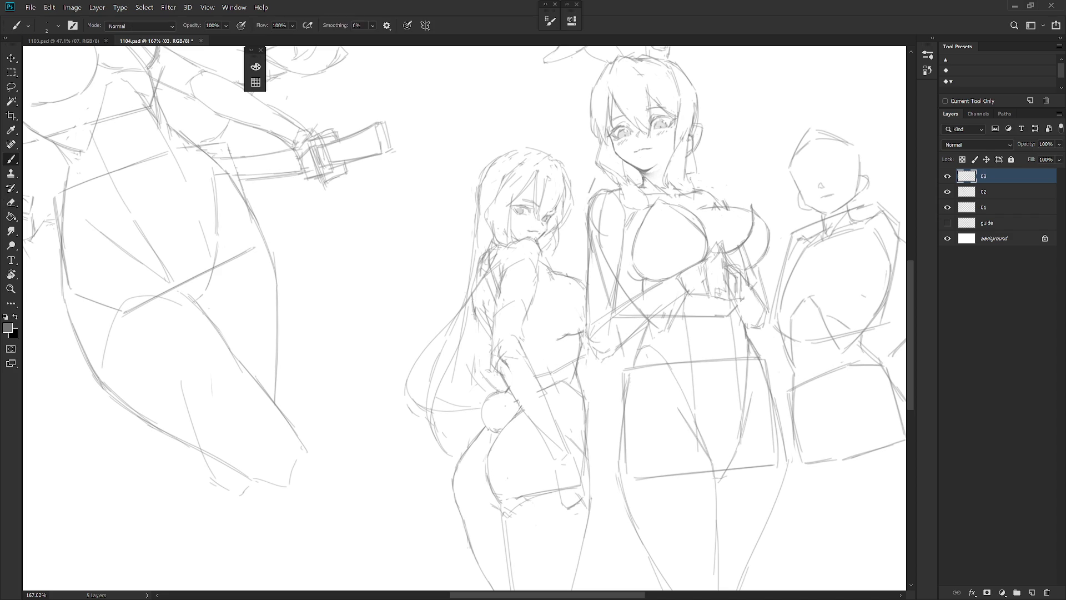
key("e")
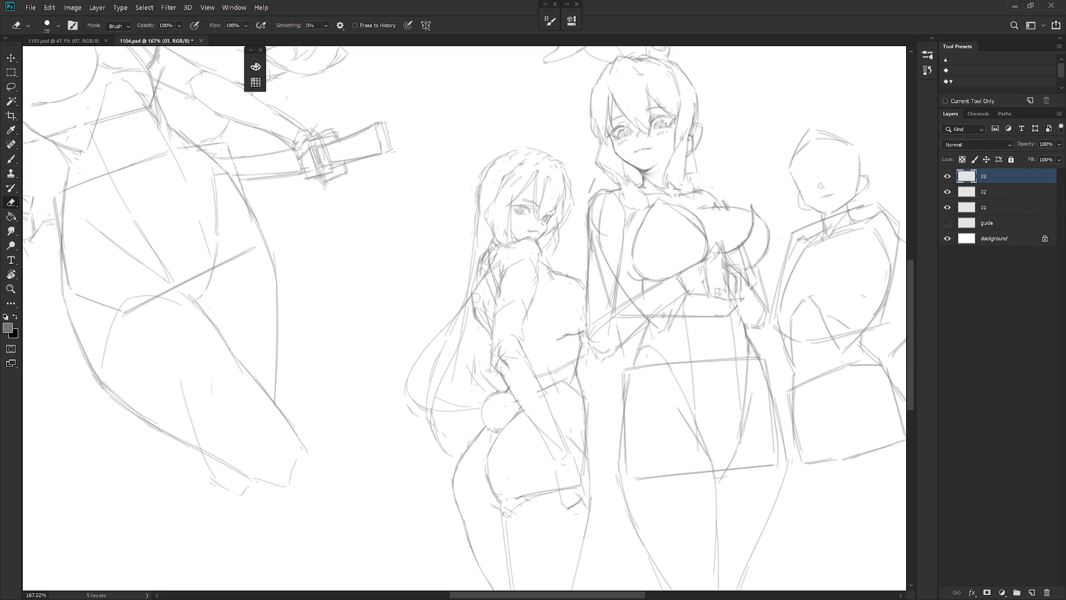
left_click_drag(486, 311, 489, 307)
key("b")
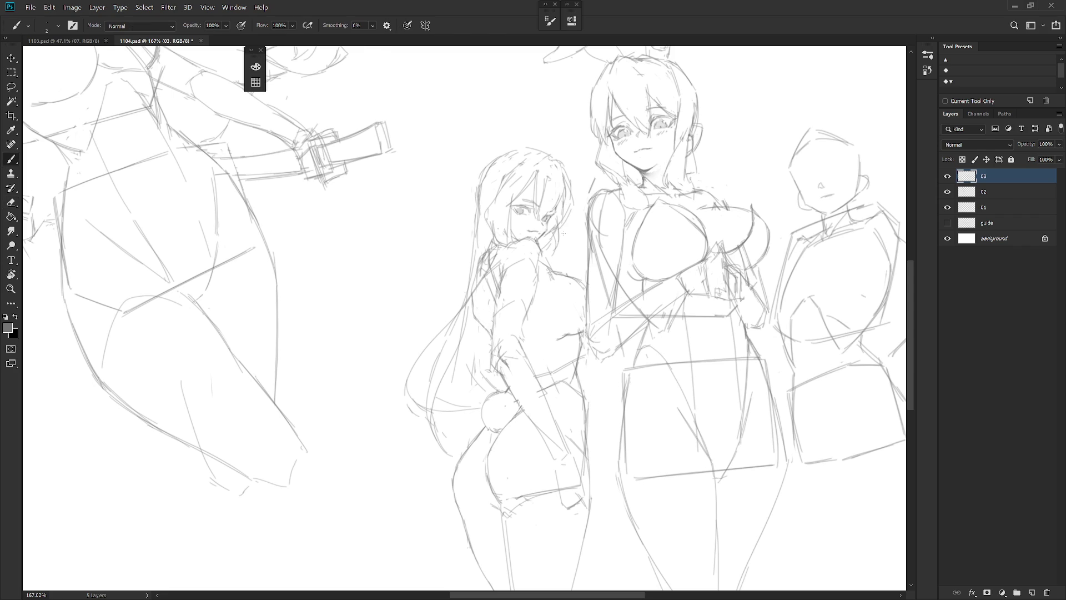
key("e")
left_click_drag(540, 251, 525, 326)
Step: Rework the lines of the girl's arm and lighten faint marks along it
key("b")
key("e")
key("b")
left_click_drag(538, 275, 519, 340)
key("e")
left_click_drag(498, 288, 492, 341)
key("b")
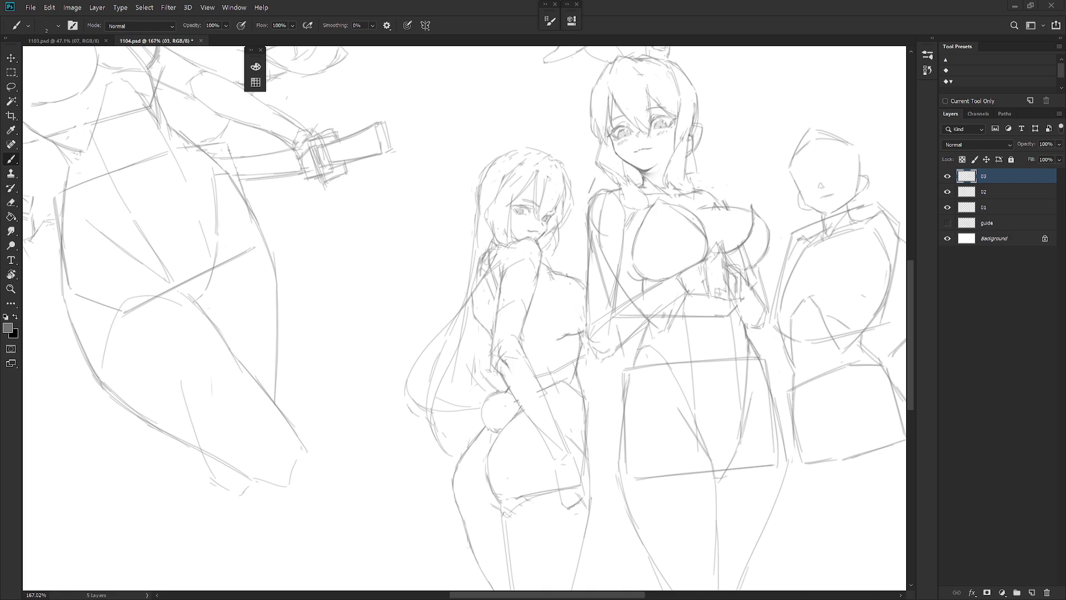
Step: Zoom out to view the whole five-figure sketch sheet
scroll(497, 238, "down", 5)
Step: With the Move tool, drag the layer 03 bunny-girl trio up and left toward the sword girl
left_click_drag(439, 183, 497, 239)
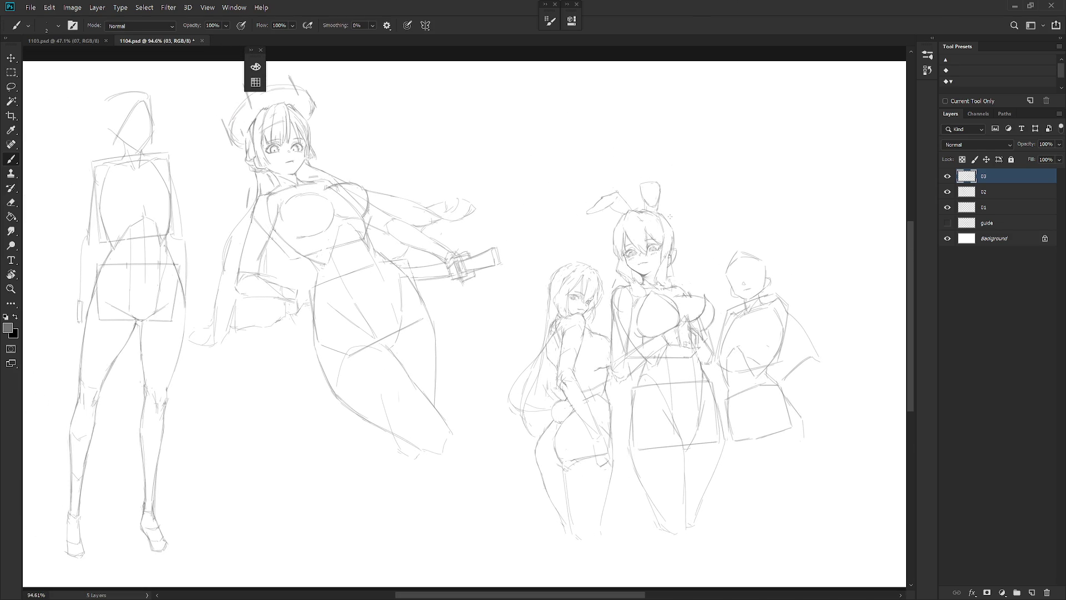
key("v")
left_click_drag(684, 352, 653, 270)
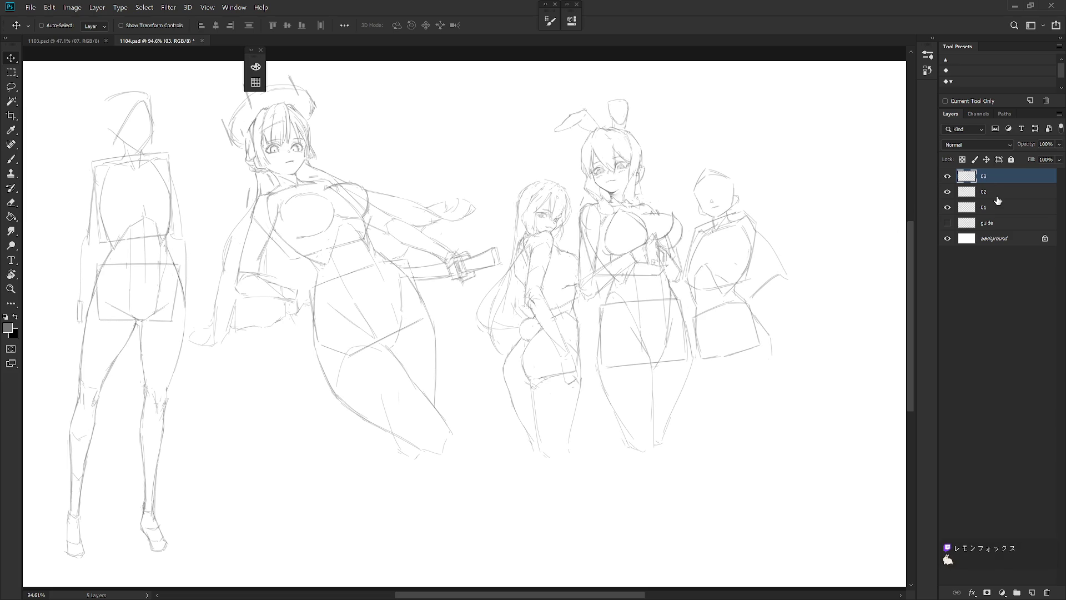
scroll(556, 216, "up", 5)
key("e")
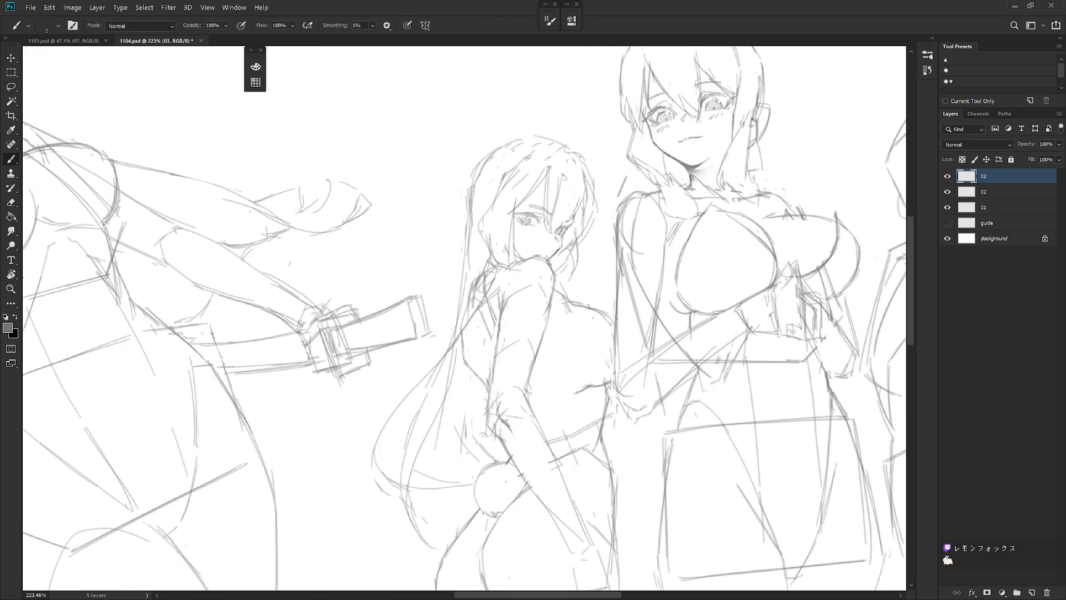
key("b")
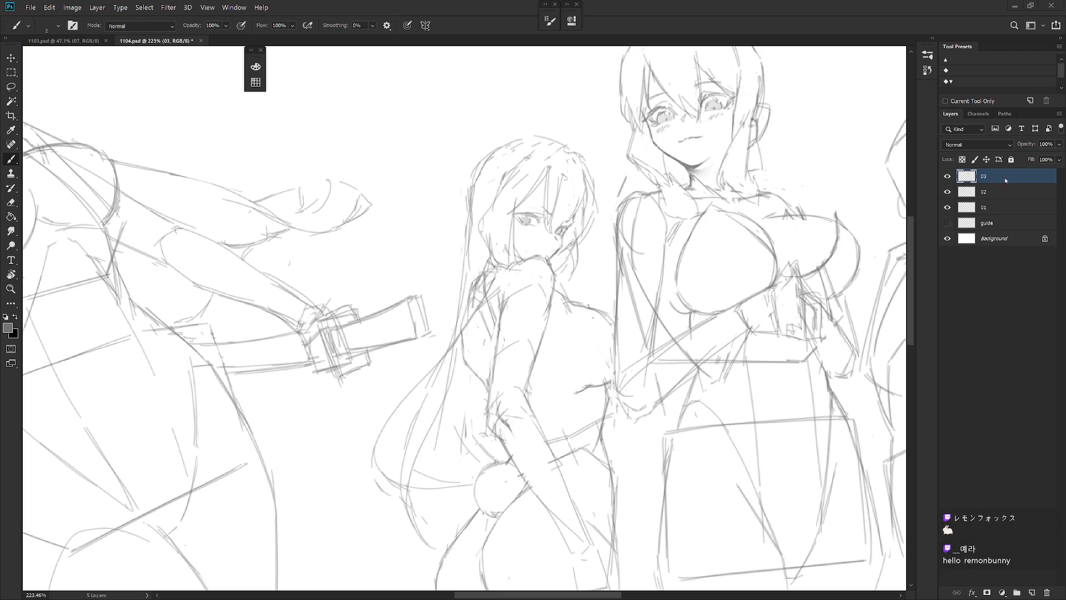
key("ctrl+0")
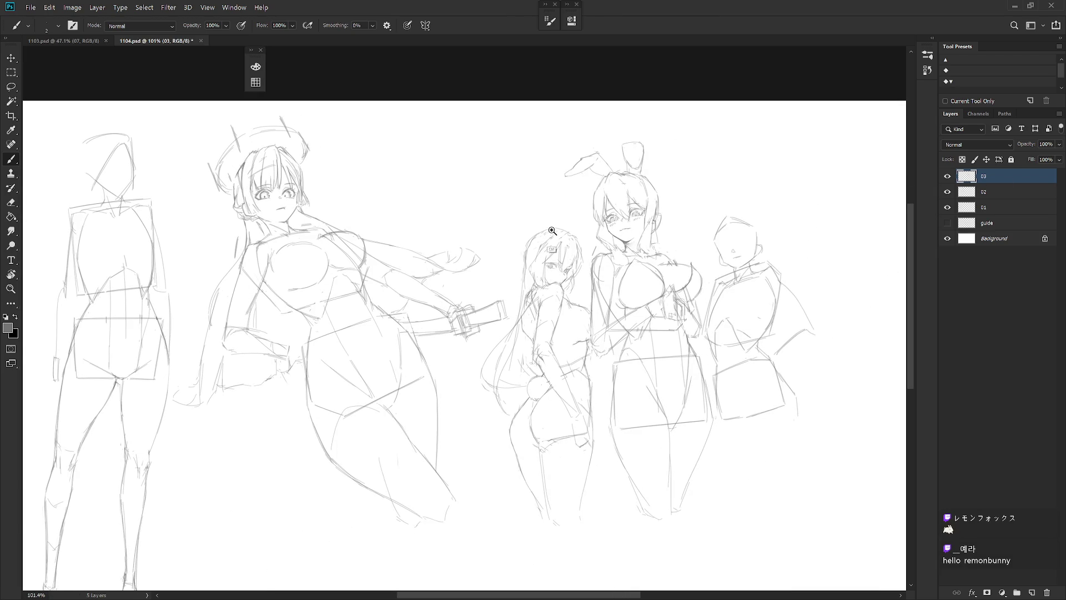
Step: Zoom in on the bunny girls' heads and erase small spots near the girl's eye and face
left_click_drag(553, 229, 569, 229)
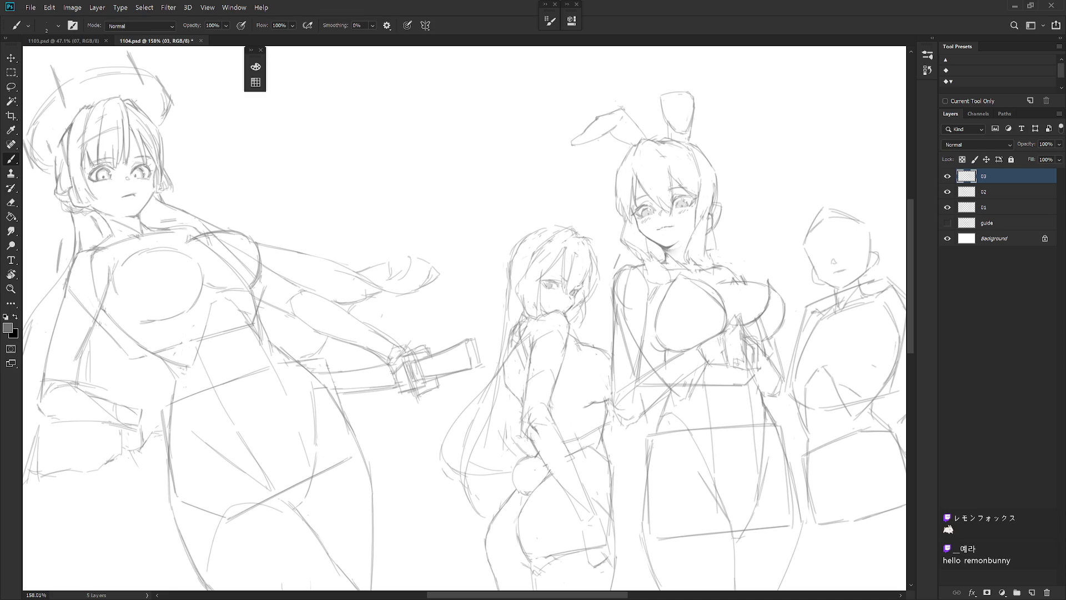
key("e")
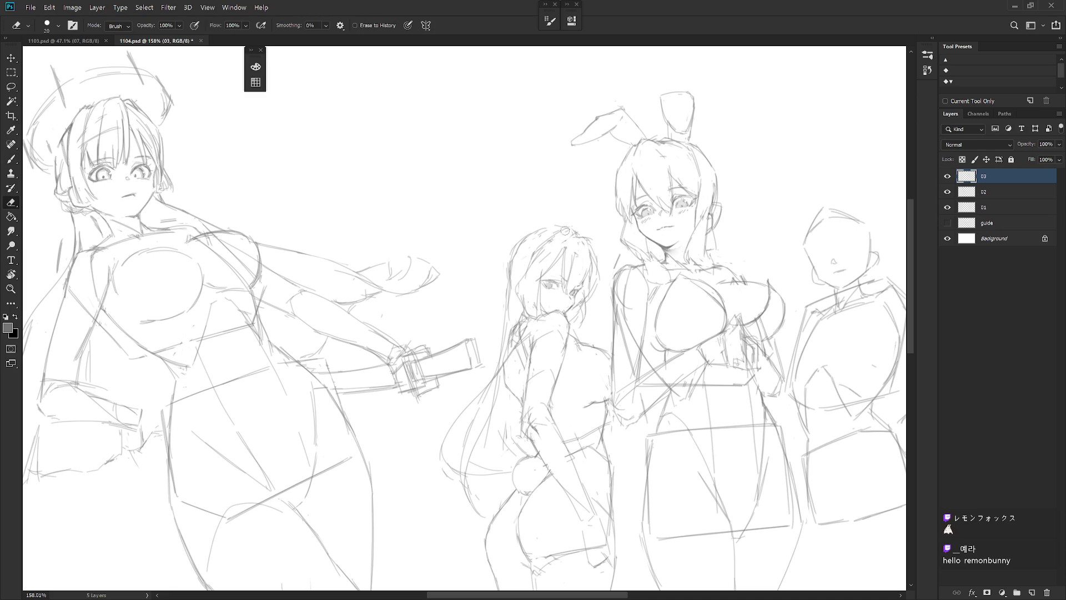
key("b")
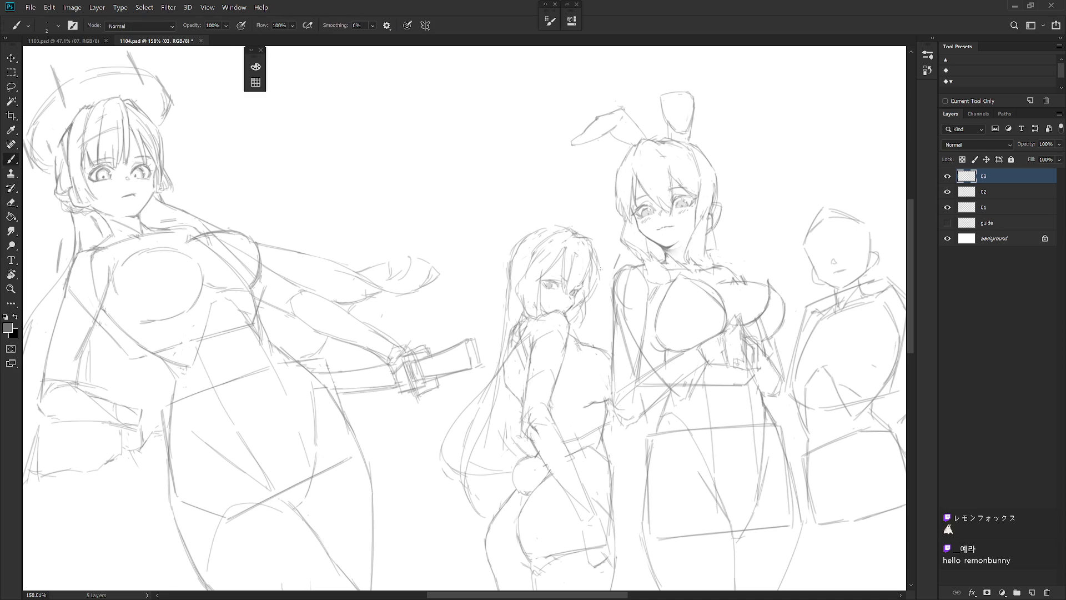
key("e")
key("b")
key("e")
key("b")
key("e")
left_click_drag(565, 300, 572, 289)
key("b")
key("e")
left_click_drag(569, 298, 565, 302)
key("b")
Step: Keep touching up the middle figures' lines with Eraser and Brush, then zoom out to the full canvas
scroll(580, 295, "down", 5)
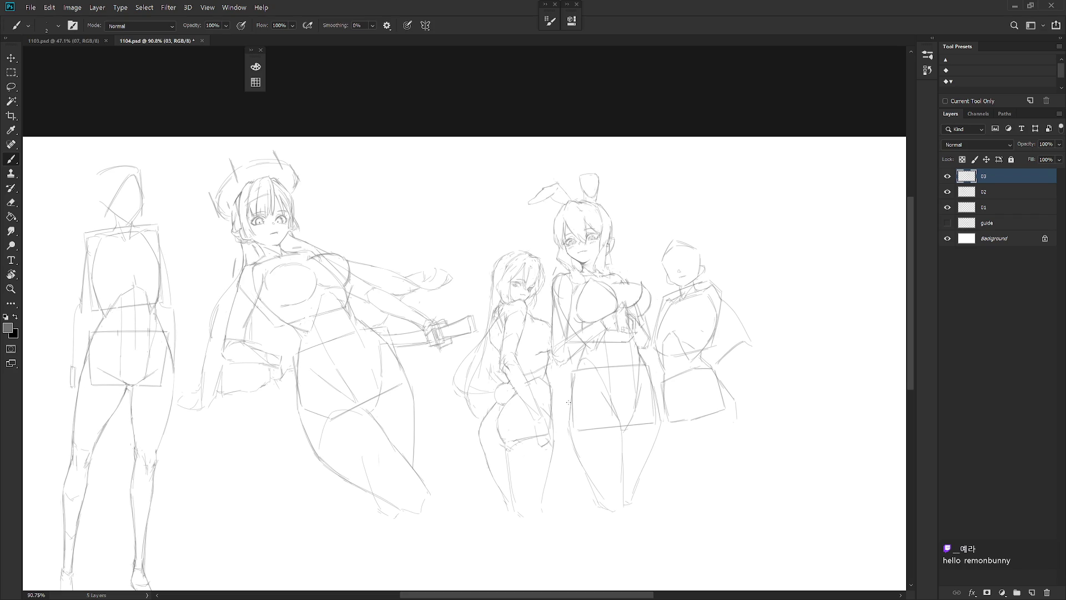
key("e")
key("b")
key("e")
key("b")
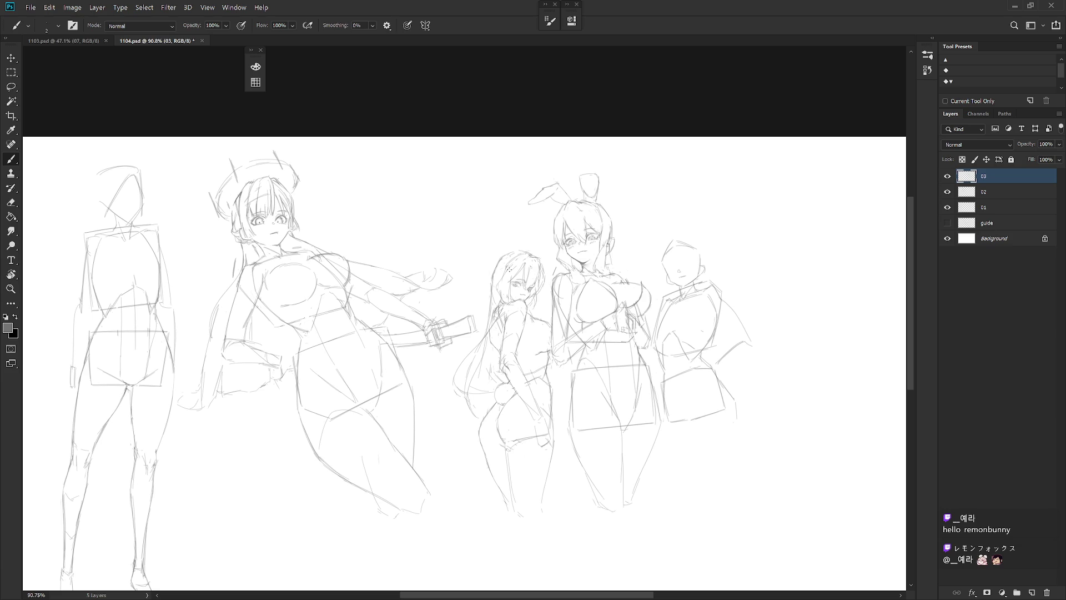
scroll(506, 288, "up", 3)
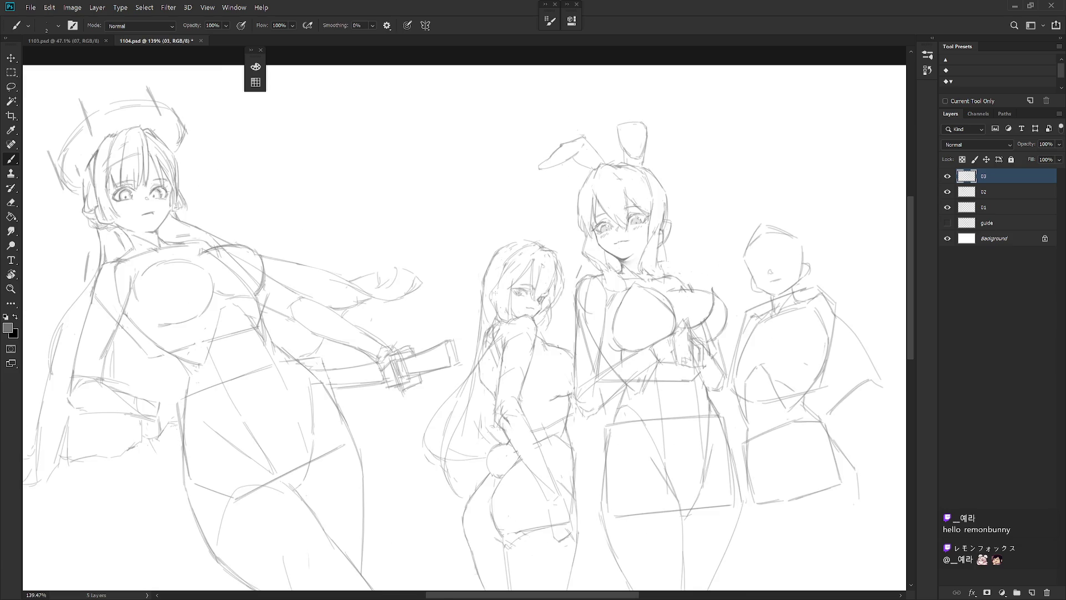
key("e")
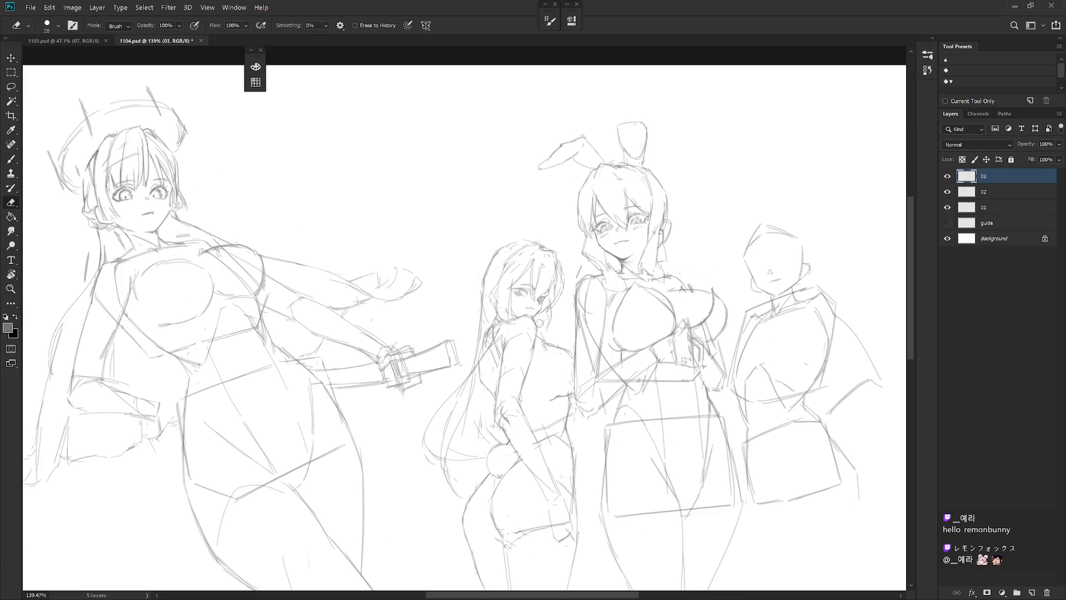
key("b")
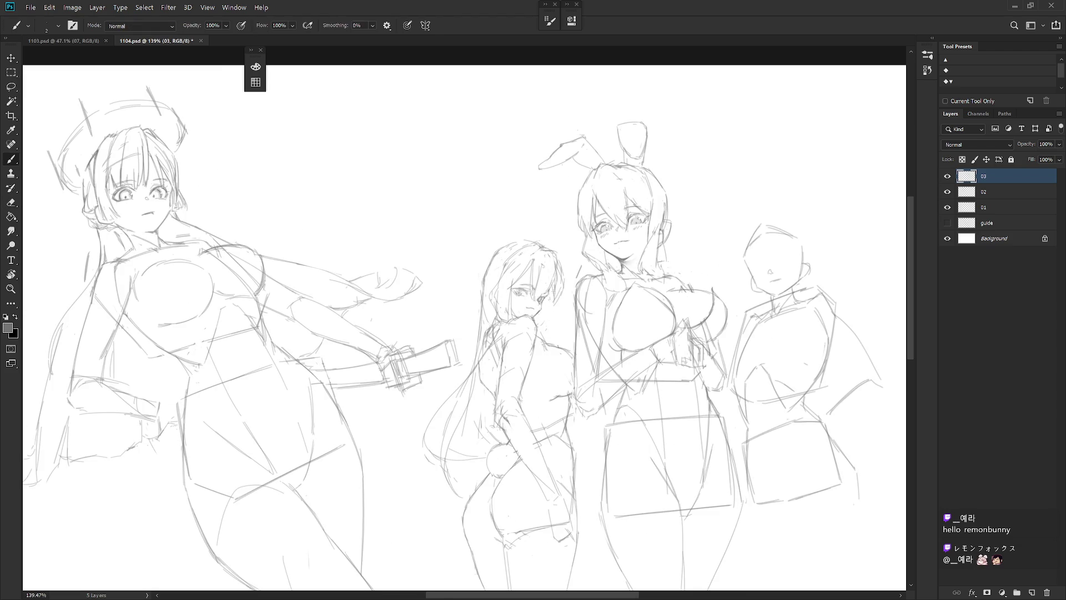
key("e")
key("b")
scroll(605, 256, "down", 5)
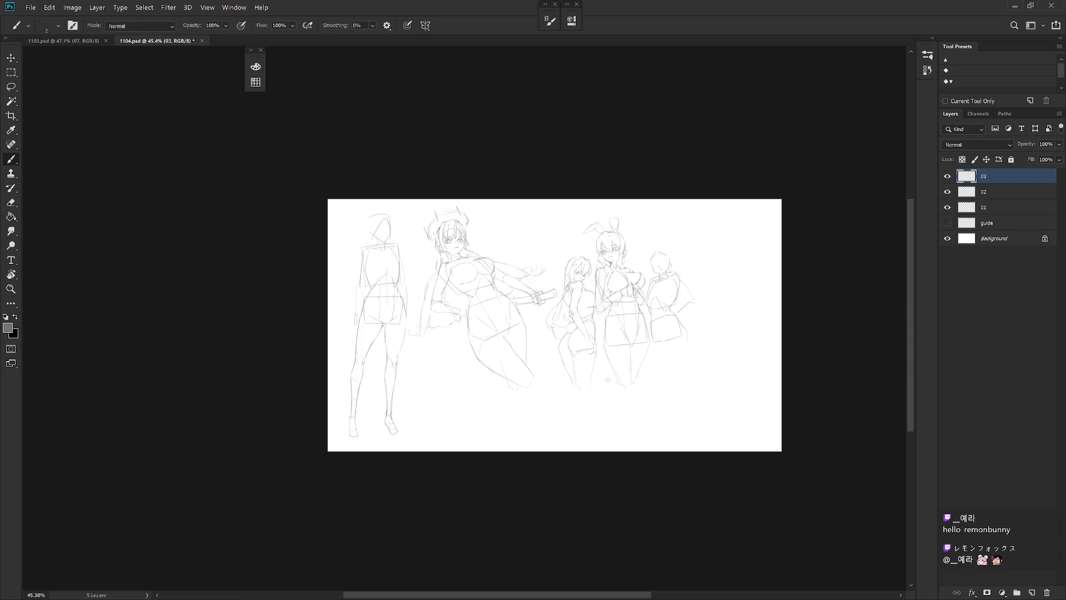
Step: Flip the canvas horizontally, then lasso and delete the long-haired girl's head
key("h")
scroll(447, 295, "up", 4)
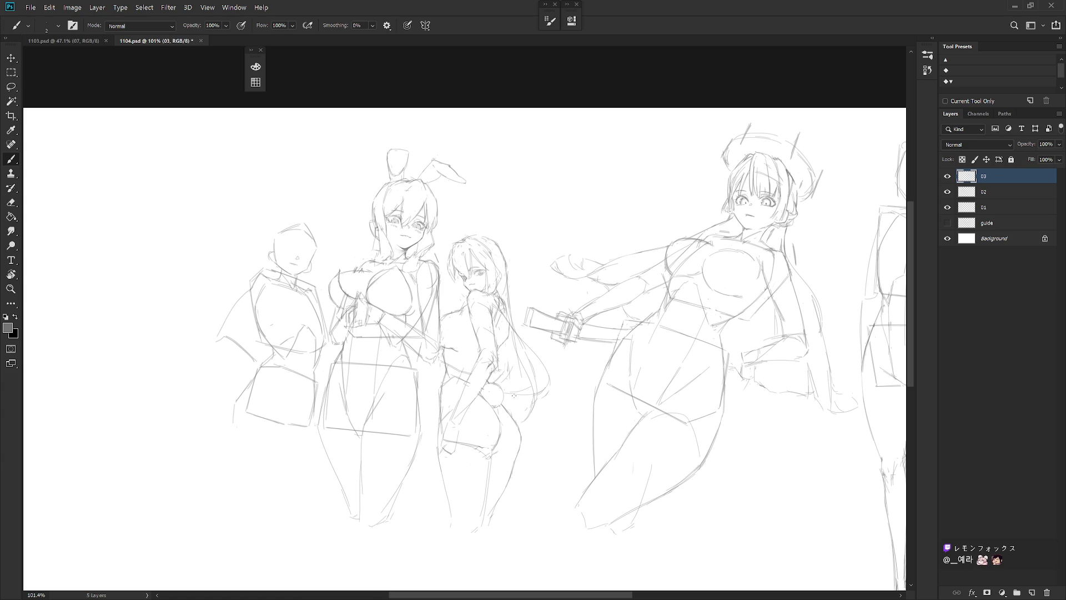
left_click_drag(524, 407, 556, 399)
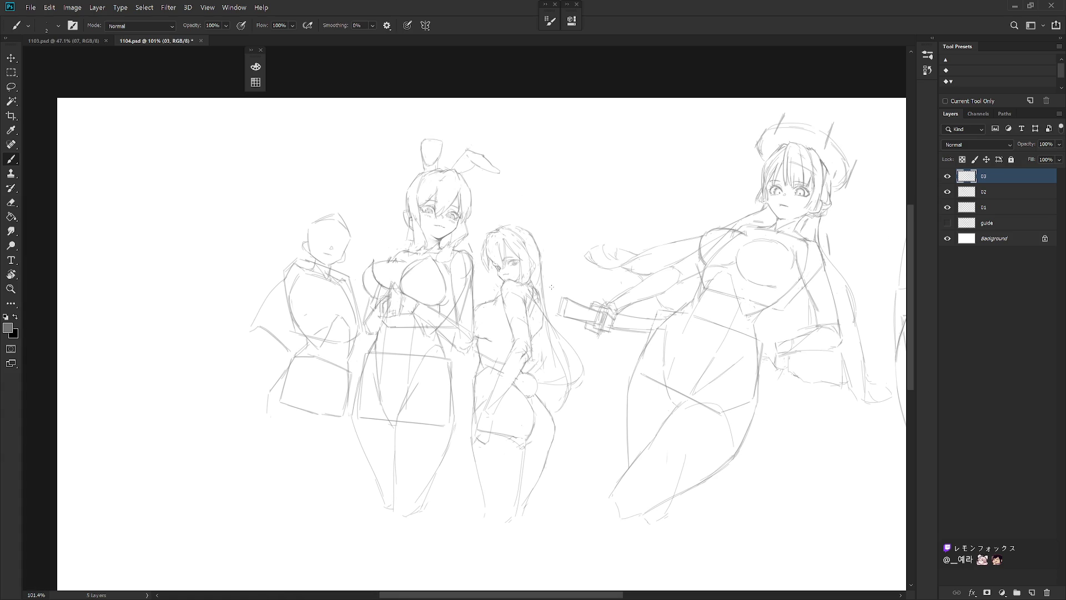
key("l")
mouse_move(496, 287)
left_mouse_down()
mouse_move(506, 278)
mouse_move(531, 286)
mouse_move(521, 216)
left_mouse_up()
key("Delete")
key("ctrl+d")
Step: Sketch the new head's top and curved outline, undoing trial marks
left_click_drag(504, 268, 503, 285)
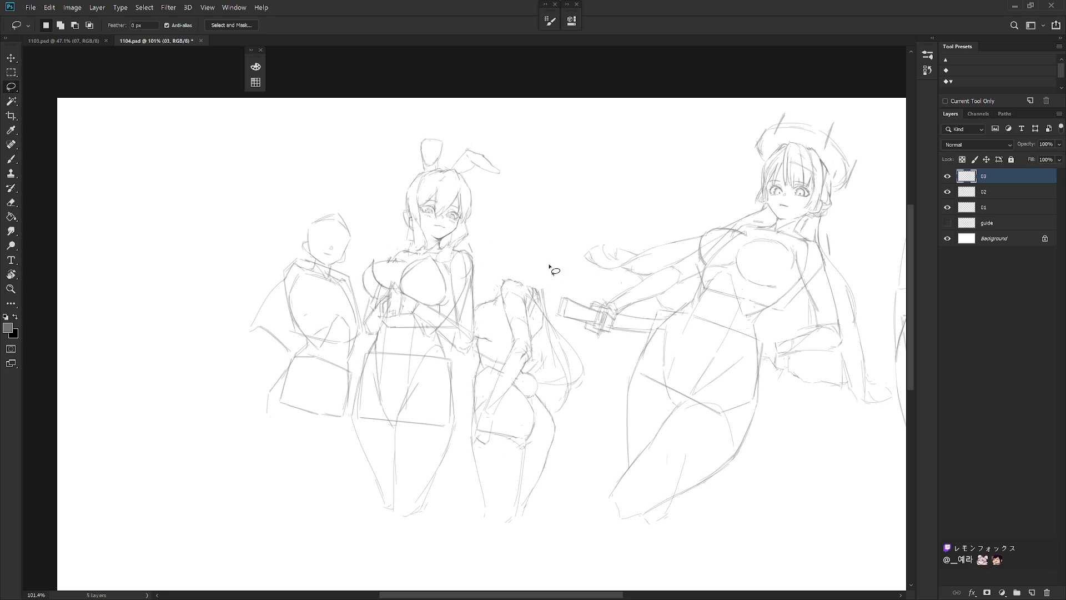
key("b")
mouse_move(515, 280)
left_mouse_down()
mouse_move(532, 276)
mouse_move(535, 289)
left_mouse_up()
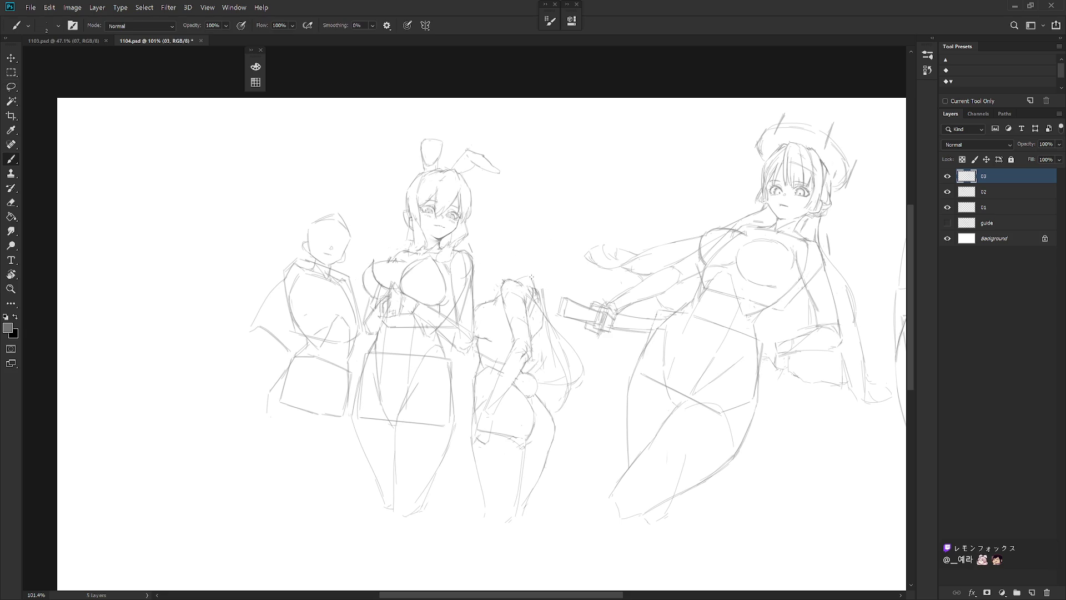
mouse_move(535, 280)
left_mouse_down()
mouse_move(532, 294)
mouse_move(534, 281)
left_mouse_up()
key("ctrl+z")
left_click_drag(502, 257, 518, 239)
left_click_drag(514, 237, 534, 253)
mouse_move(503, 261)
left_mouse_down()
mouse_move(509, 276)
mouse_move(536, 266)
mouse_move(519, 279)
left_mouse_up()
key("ctrl+z")
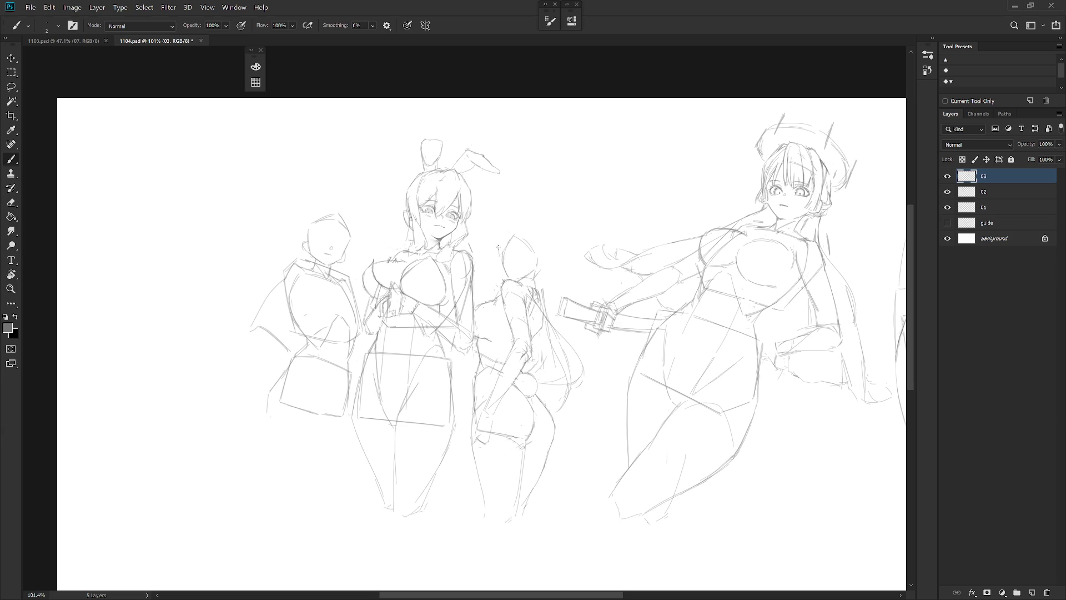
Step: Draw the head-top arc, neck and framing hair strokes, then flip the canvas back to normal
key("ctrl+z")
mouse_move(513, 241)
left_mouse_down()
mouse_move(500, 262)
mouse_move(527, 227)
mouse_move(505, 257)
mouse_move(510, 228)
mouse_move(533, 233)
mouse_move(546, 305)
left_mouse_up()
key("ctrl+z")
key("ctrl+z")
key("ctrl+z")
left_click_drag(532, 264, 535, 297)
left_click_drag(504, 232, 496, 253)
left_click_drag(519, 220, 551, 254)
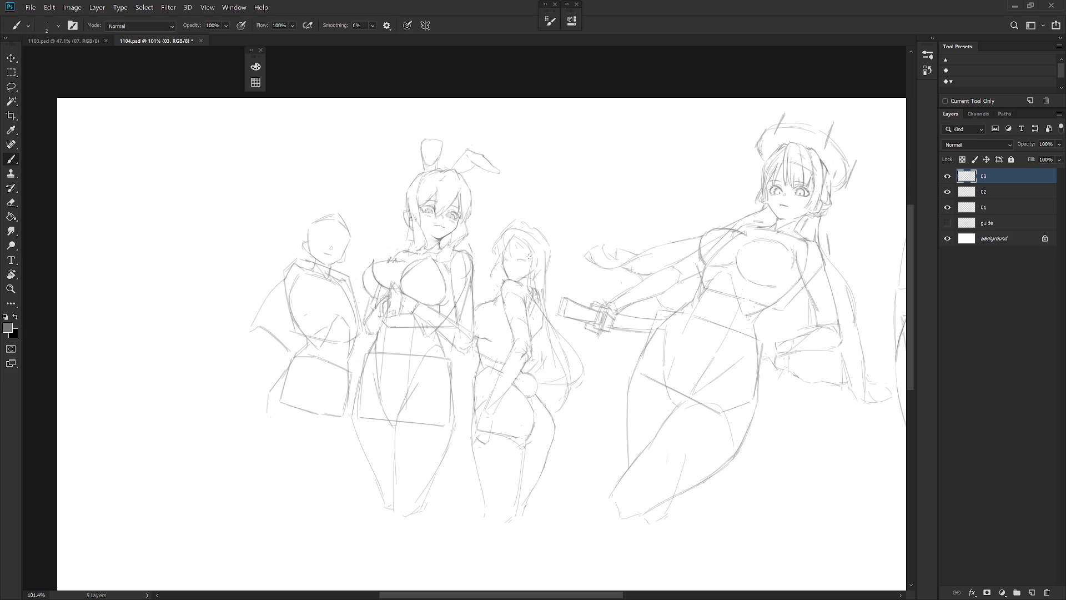
key("h")
mouse_move(561, 414)
left_mouse_down()
mouse_move(538, 289)
mouse_move(549, 279)
mouse_move(541, 287)
left_mouse_up()
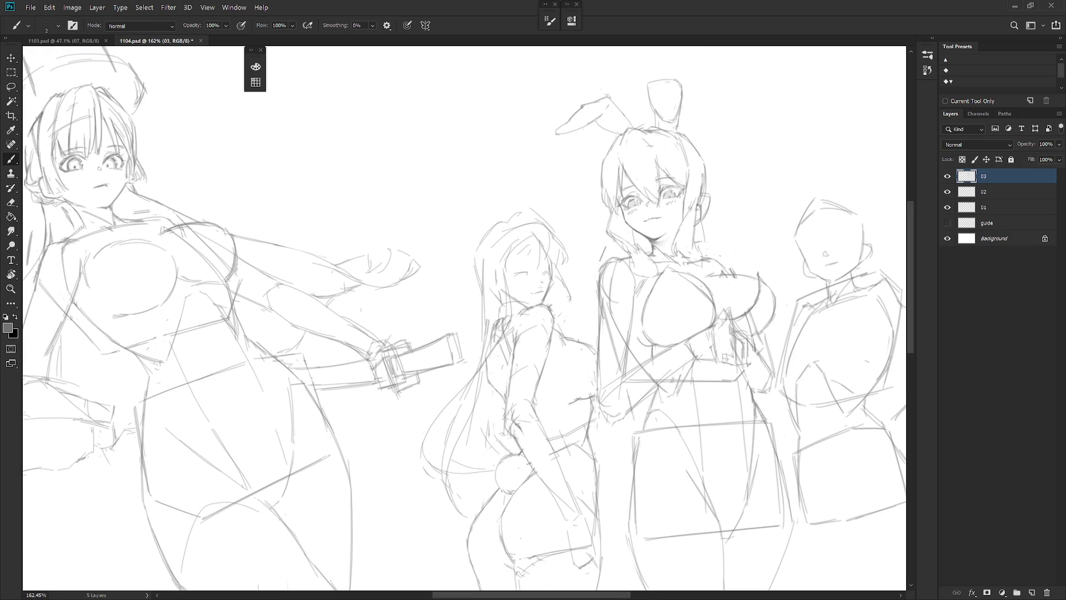
Step: Zoom in on the redrawn head and clean up its lines with quick Eraser and Brush passes
mouse_move(588, 266)
left_mouse_down()
mouse_move(553, 287)
mouse_move(581, 259)
left_mouse_up()
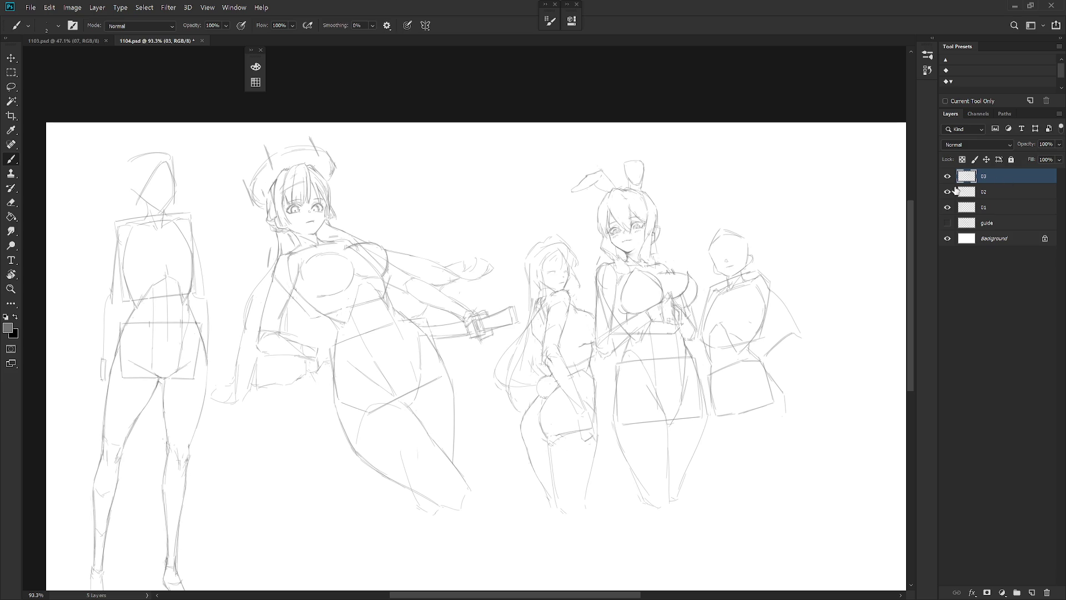
scroll(577, 271, "up", 3)
key("e")
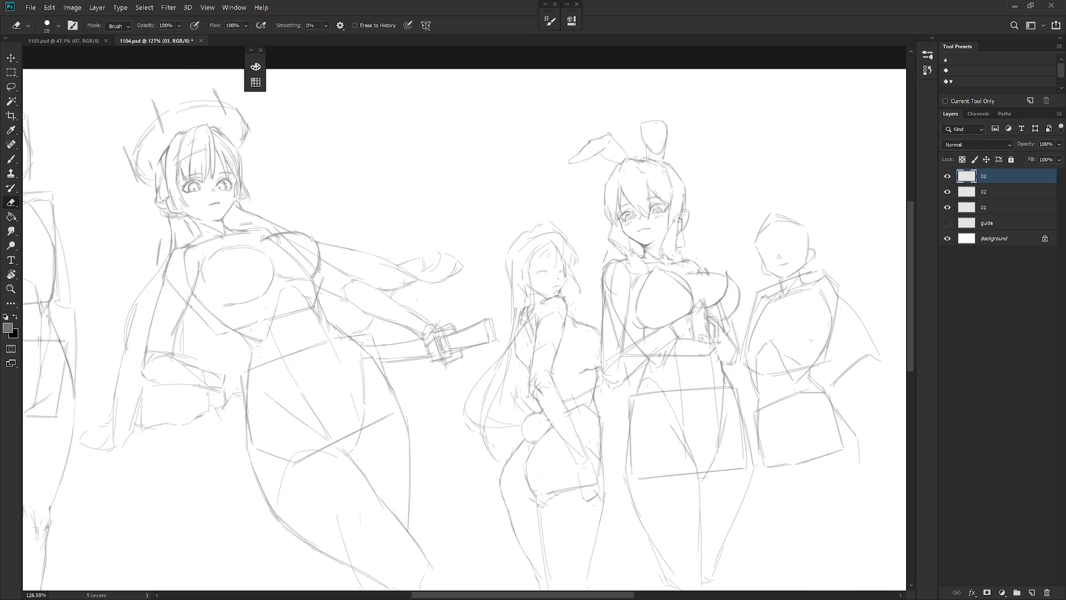
key("b")
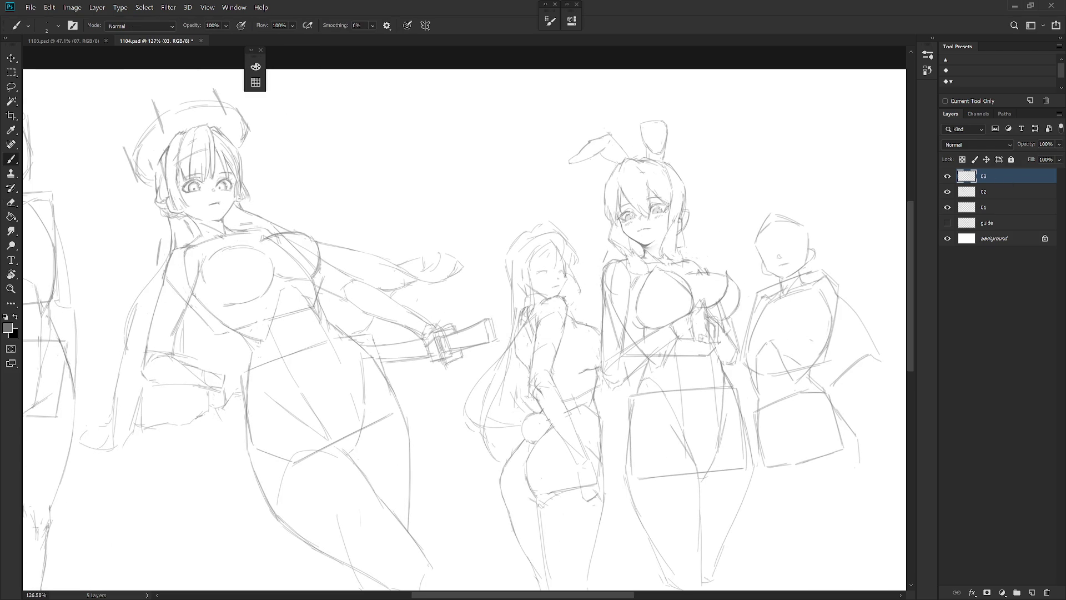
key("e")
key("b")
key("e")
key("b")
key("e")
key("b")
Step: Sketch a small ornament atop the redrawn head, then zoom back out
scroll(583, 240, "down", 3)
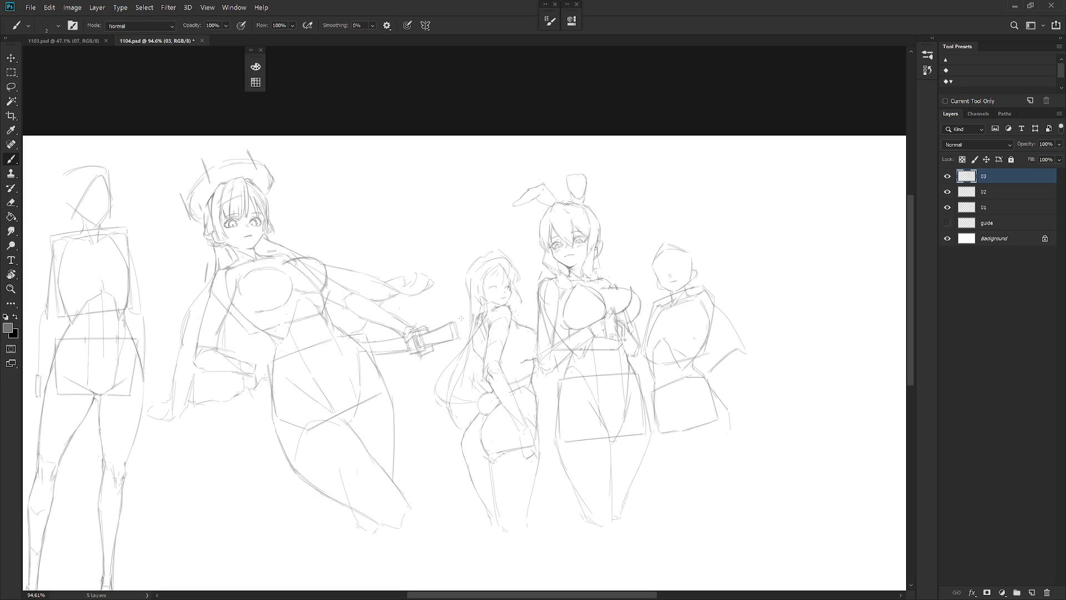
scroll(500, 262, "up", 2)
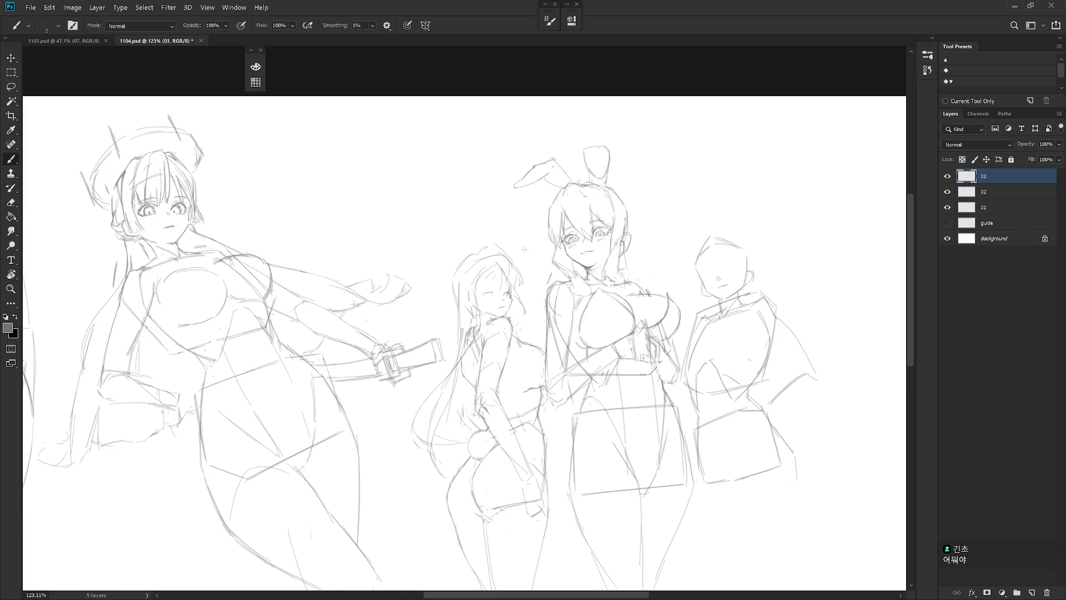
key("e")
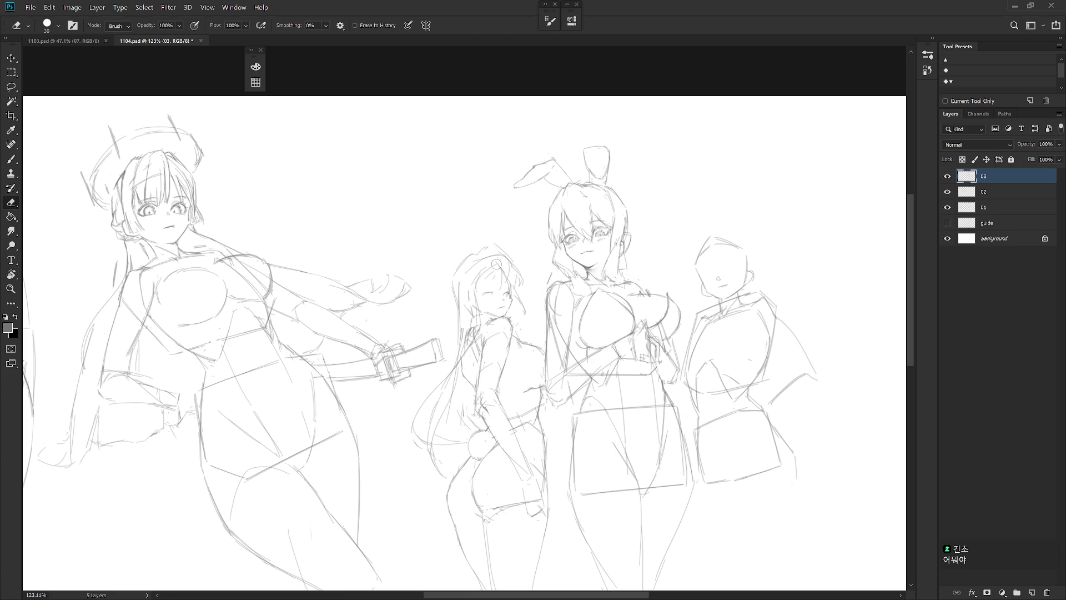
key("b")
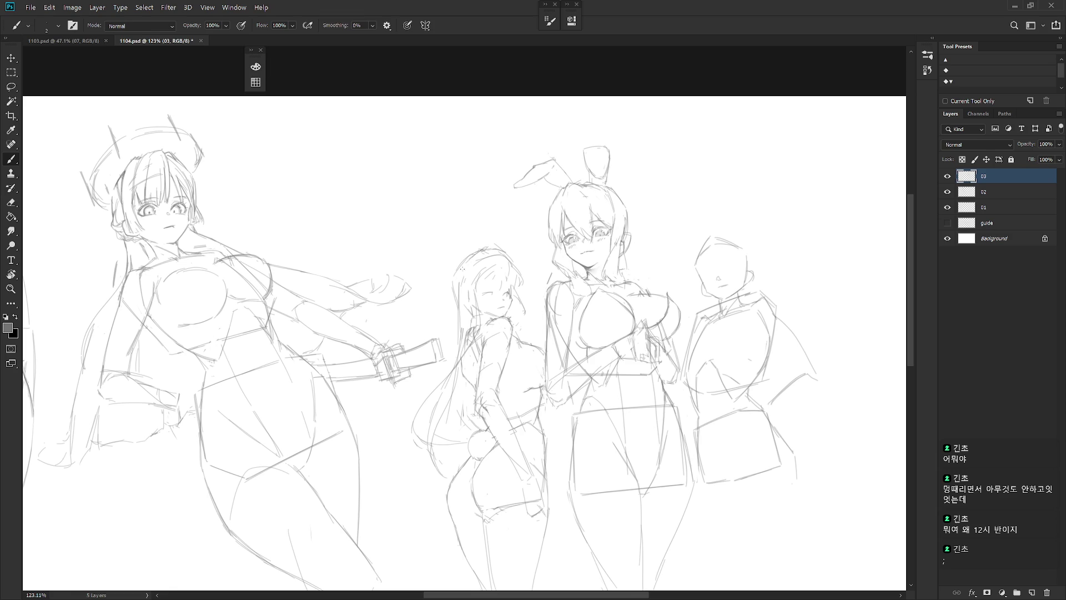
key("e")
key("b")
scroll(524, 274, "down", 3)
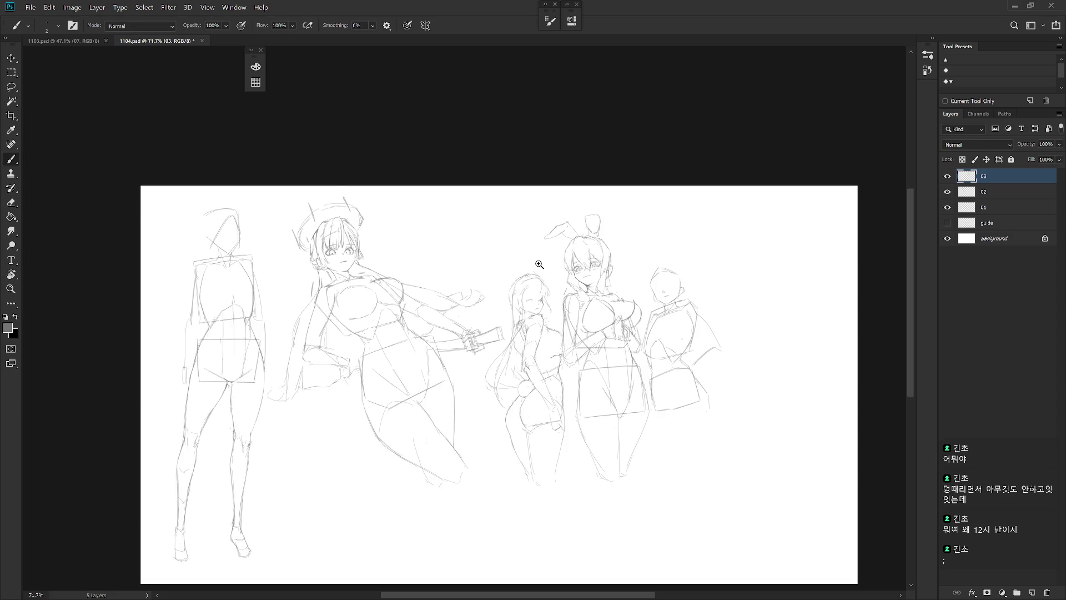
Step: Lasso the redrawn head, rotate it 11.49° clockwise, nudge it down slightly, and commit
scroll(569, 280, "up", 3)
key("l")
mouse_move(483, 308)
left_mouse_down()
mouse_move(519, 332)
mouse_move(525, 352)
mouse_move(564, 355)
mouse_move(500, 258)
mouse_move(477, 303)
mouse_move(528, 346)
mouse_move(512, 337)
left_mouse_up()
key("ctrl+t")
left_click_drag(572, 244, 589, 258)
left_click_drag(550, 315, 555, 314)
key("Return")
key("b")
key("ctrl+d")
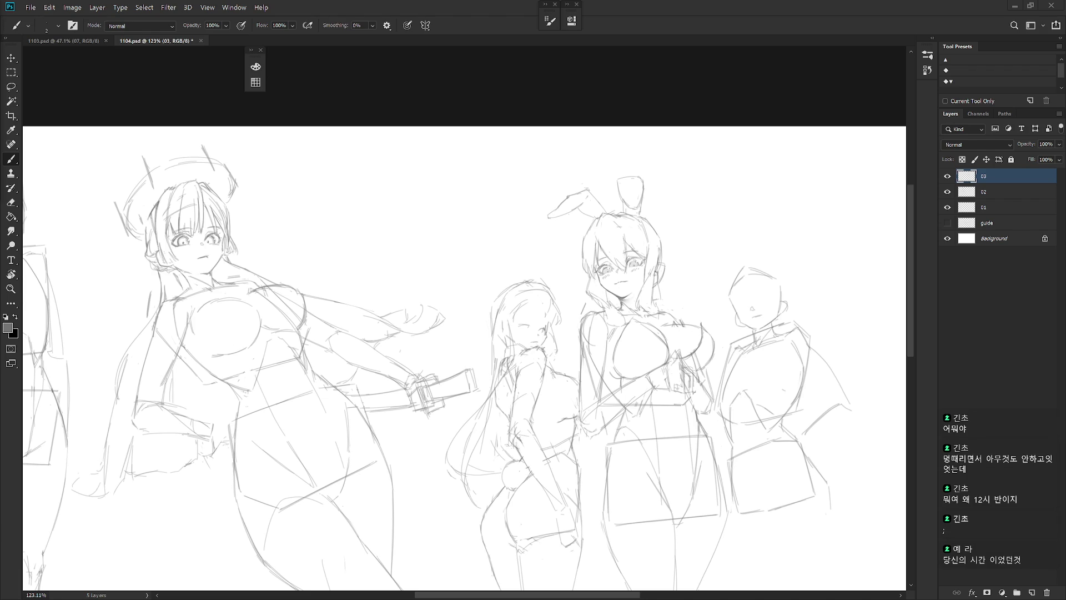
Step: Zoom in and touch up the girl's arm and shoulder lines
scroll(530, 344, "up", 3)
key("e")
key("b")
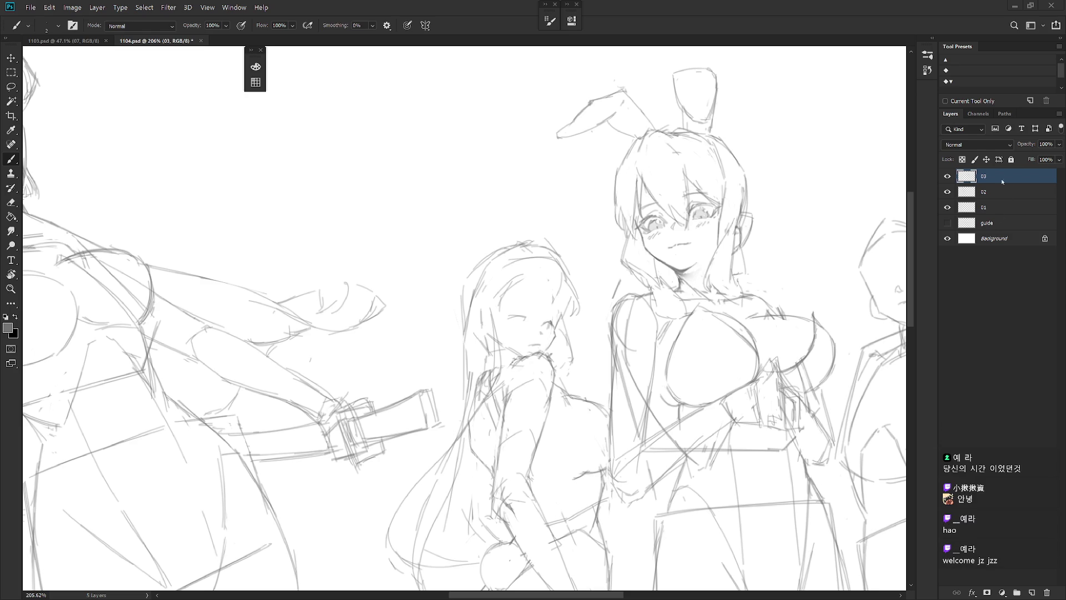
Step: Brush a short mouth line, an eye stroke and the upper eyelid on the girl's tilted face
key("e")
key("b")
left_click_drag(530, 341, 544, 342)
left_click_drag(511, 324, 527, 328)
left_click_drag(511, 318, 524, 321)
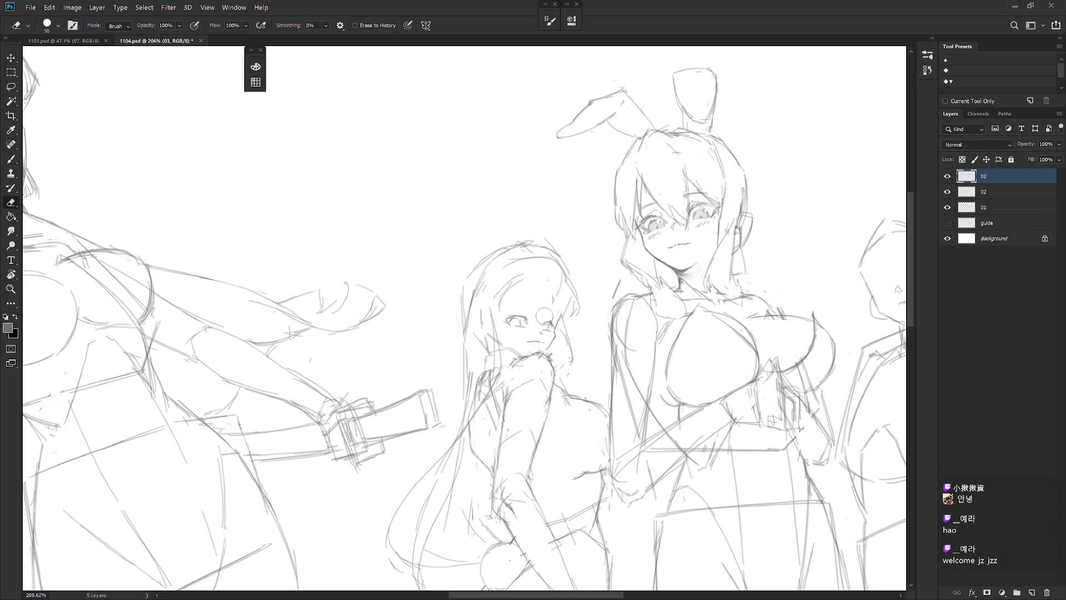
scroll(583, 336, "down", 3)
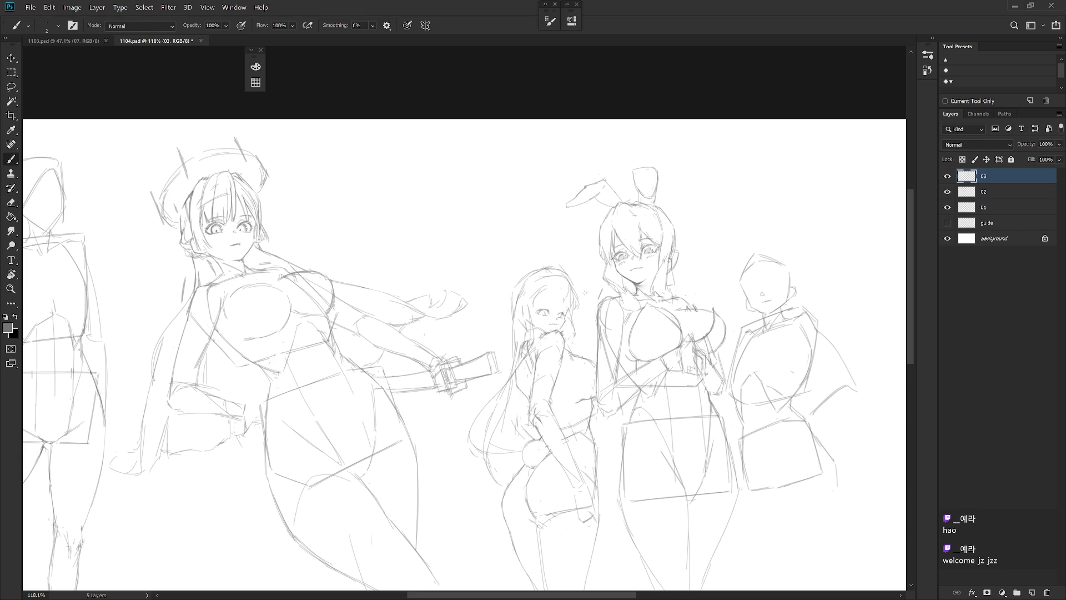
scroll(584, 295, "down", 5)
scroll(586, 289, "up", 5)
key("l")
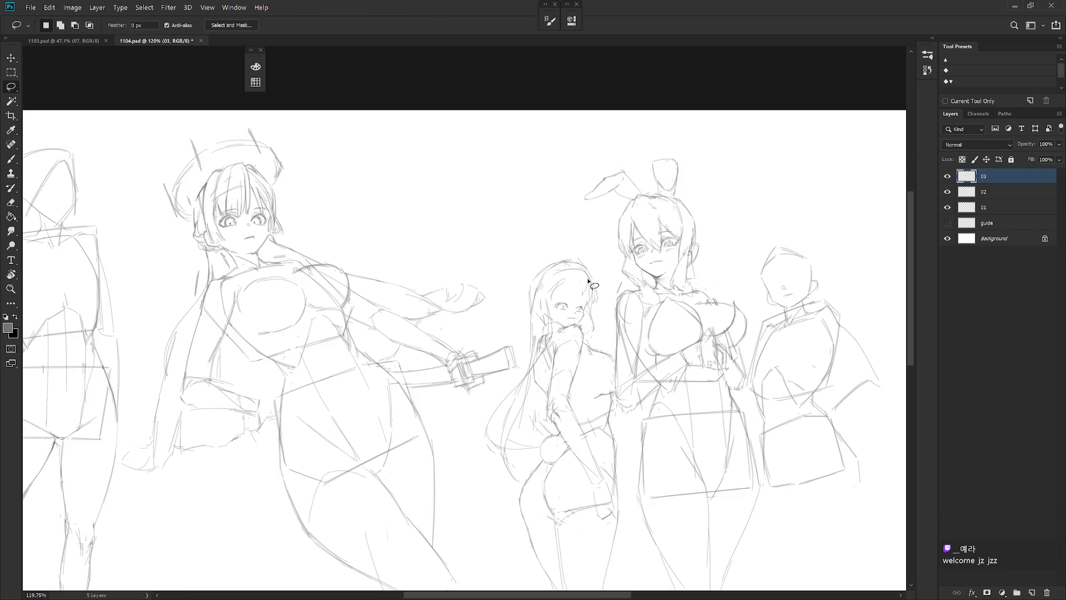
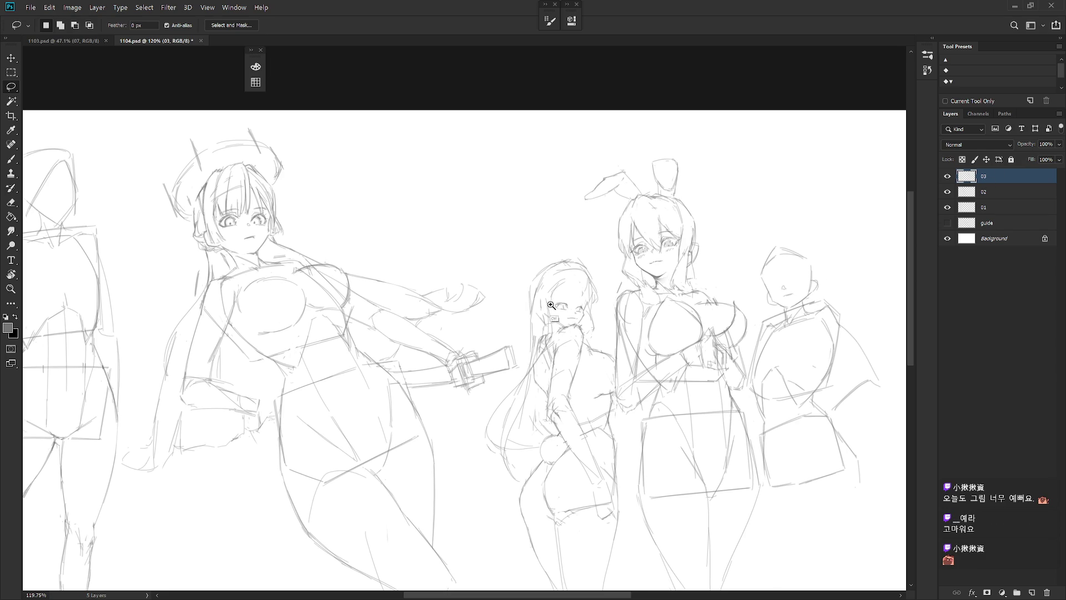
Step: Try erasing the middle girl's face lines, undo it, then lasso her face and rotate it slightly
scroll(551, 305, "up", 3)
key("e")
mouse_move(574, 299)
left_mouse_down()
mouse_move(561, 310)
mouse_move(575, 325)
mouse_move(588, 320)
left_mouse_up()
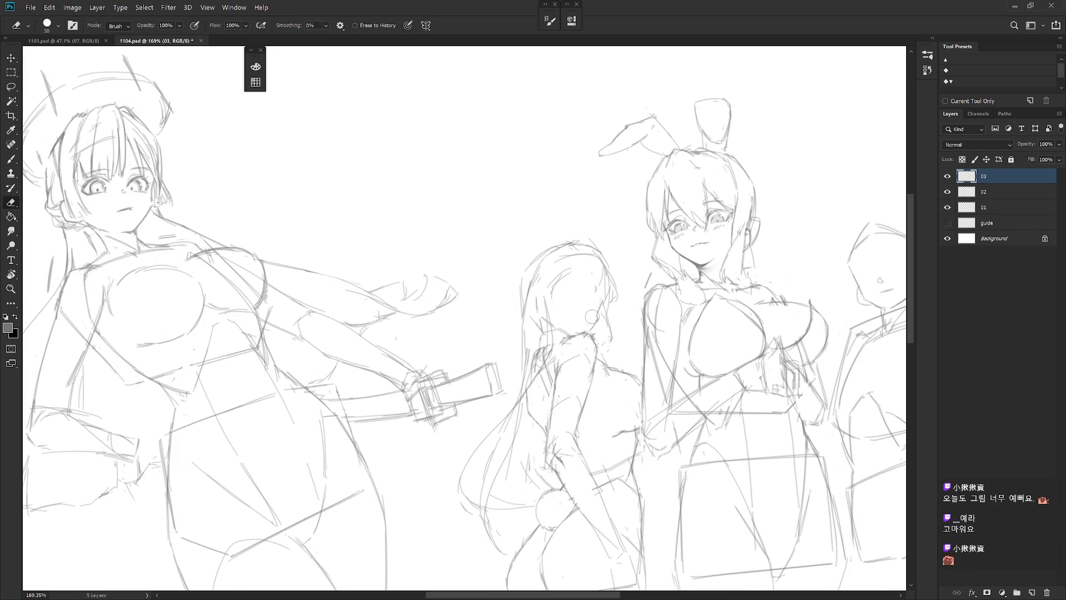
key("ctrl+z")
key("ctrl+z")
key("ctrl+z")
key("l")
mouse_move(598, 322)
left_mouse_down()
mouse_move(558, 297)
mouse_move(595, 321)
mouse_move(606, 302)
mouse_move(591, 318)
left_mouse_up()
key("ctrl+t")
key("Return")
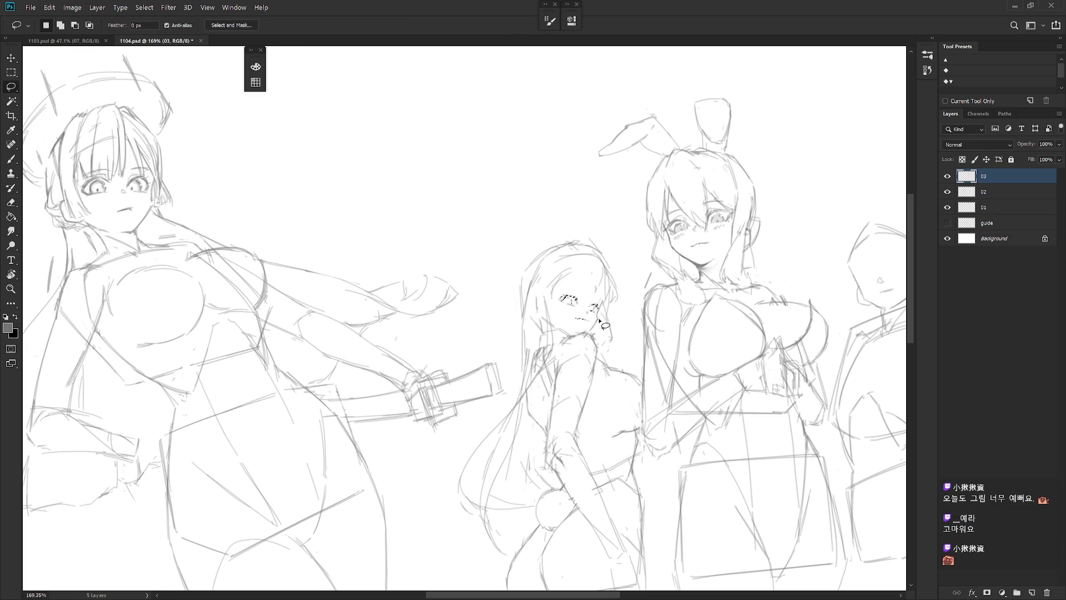
Step: Touch up the lines around her face, darken the fur collar and redraw her face's left side
key("b")
mouse_move(590, 321)
left_mouse_down()
mouse_move(567, 330)
mouse_move(599, 322)
mouse_move(562, 332)
mouse_move(601, 353)
left_mouse_up()
left_click_drag(556, 326, 572, 334)
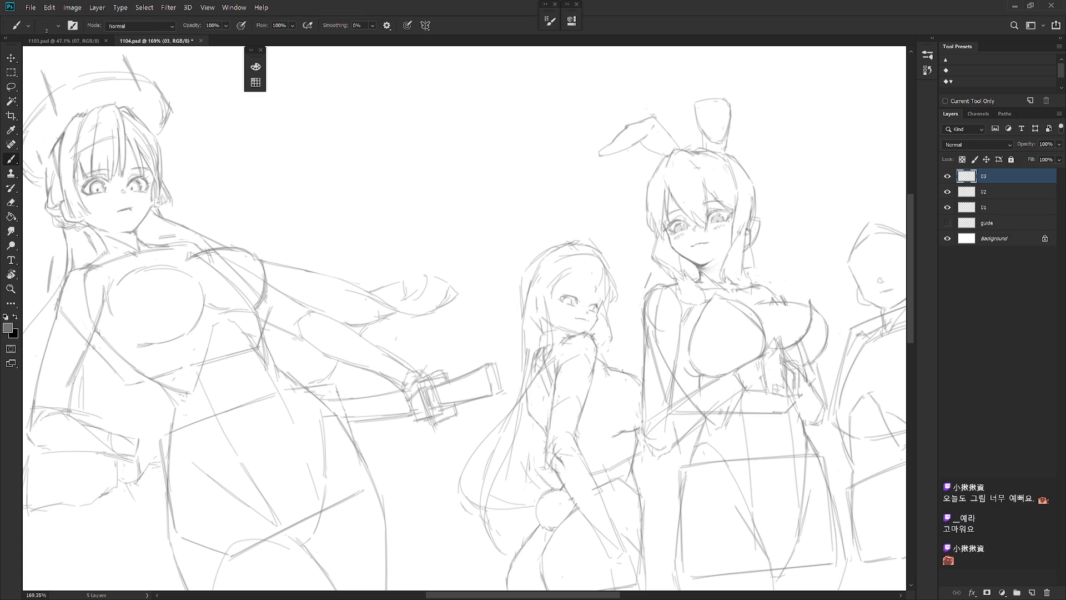
left_click_drag(548, 309, 548, 327)
scroll(607, 254, "down", 5, "alt")
scroll(607, 254, "up", 4, "alt")
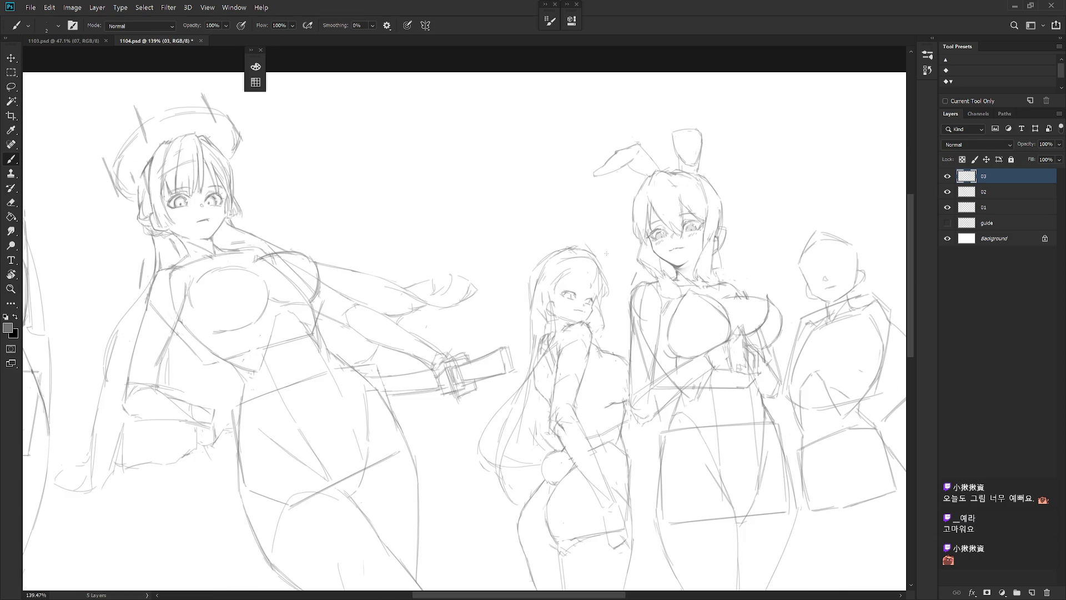
Step: Lasso the middle girl's head and move it down 14 px
key("l")
mouse_move(587, 278)
left_mouse_down()
mouse_move(599, 300)
mouse_move(619, 275)
mouse_move(523, 265)
mouse_move(537, 284)
mouse_move(571, 263)
mouse_move(602, 280)
left_mouse_up()
key("ctrl+t")
key("Return")
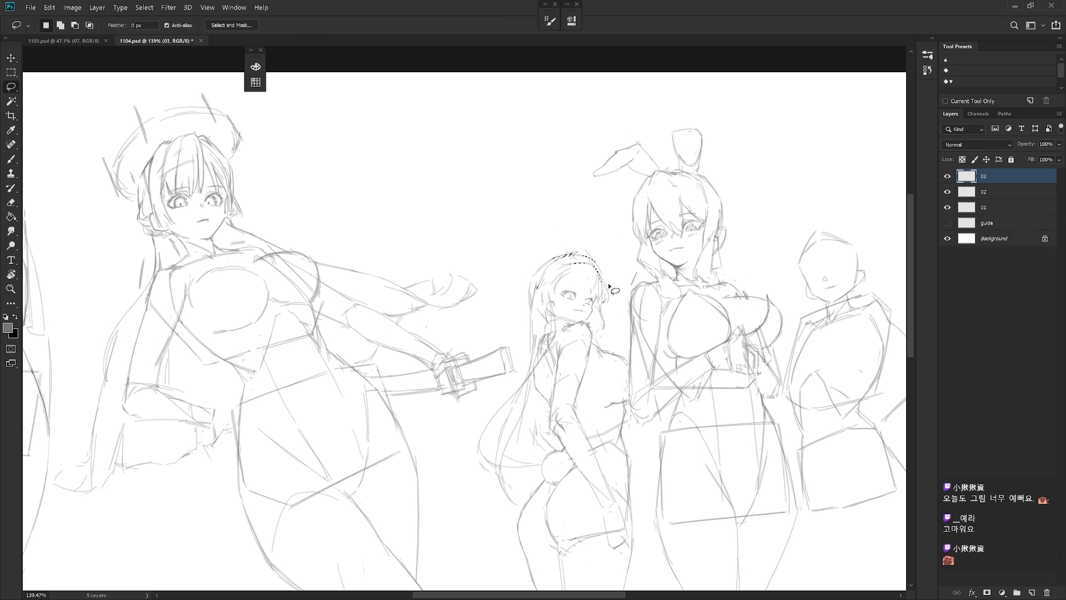
key("b")
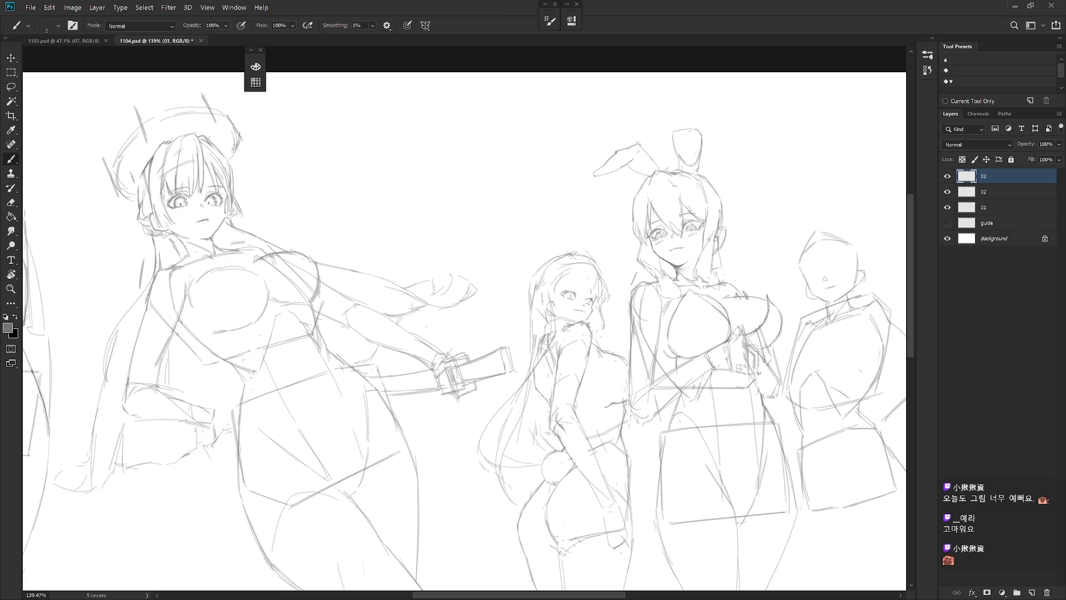
scroll(568, 282, "up", 2)
Step: Alternate between Eraser, Brush and Pencil while refining the middle girl's head lines
key("e")
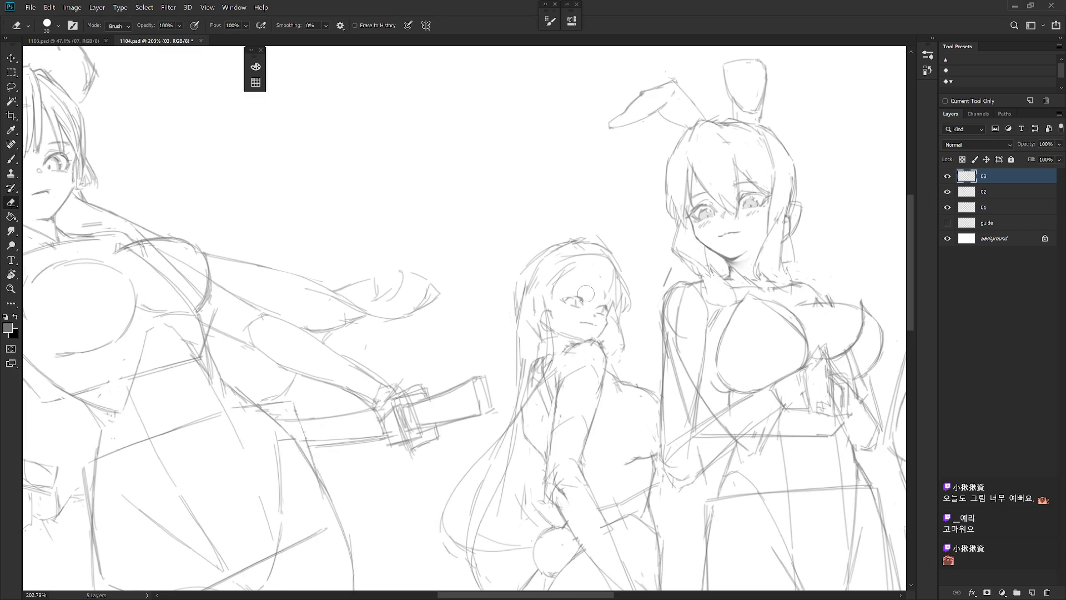
key("b")
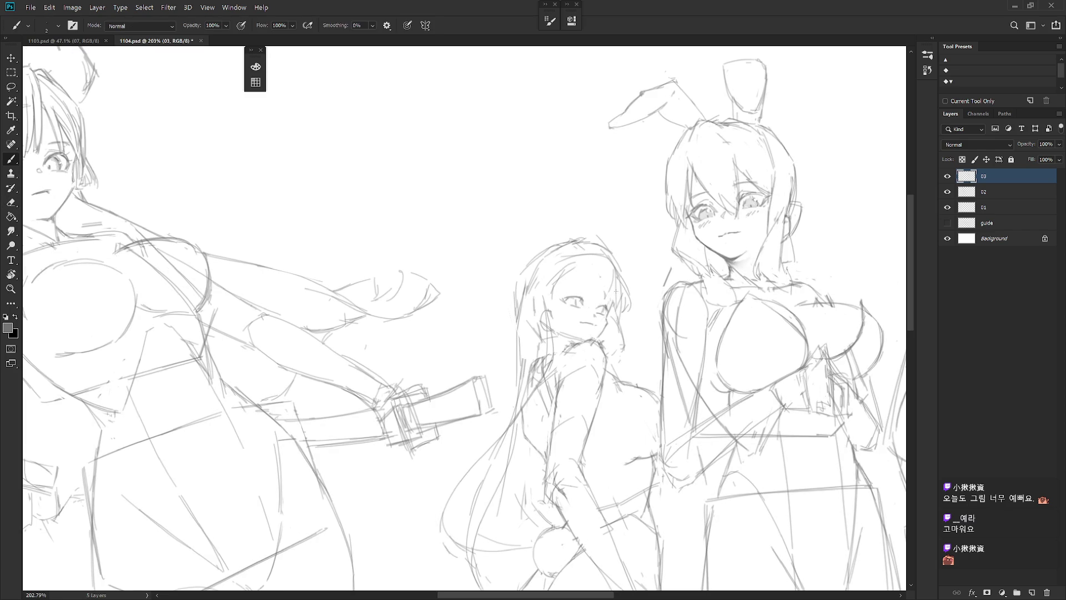
key("e")
key("b")
key("e")
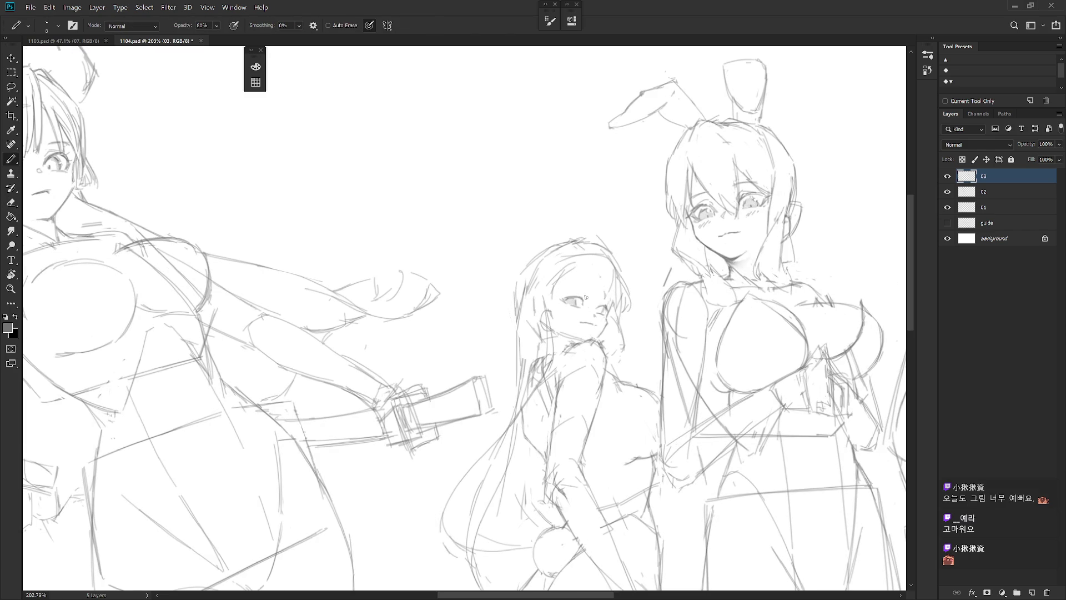
key("b")
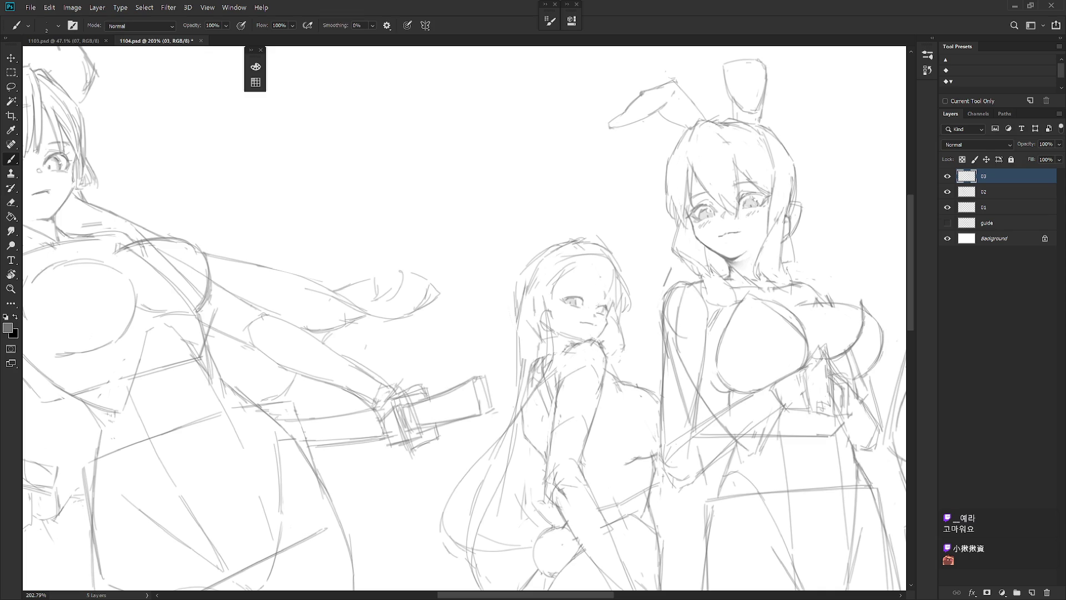
key("e")
key("b")
key("shift+b")
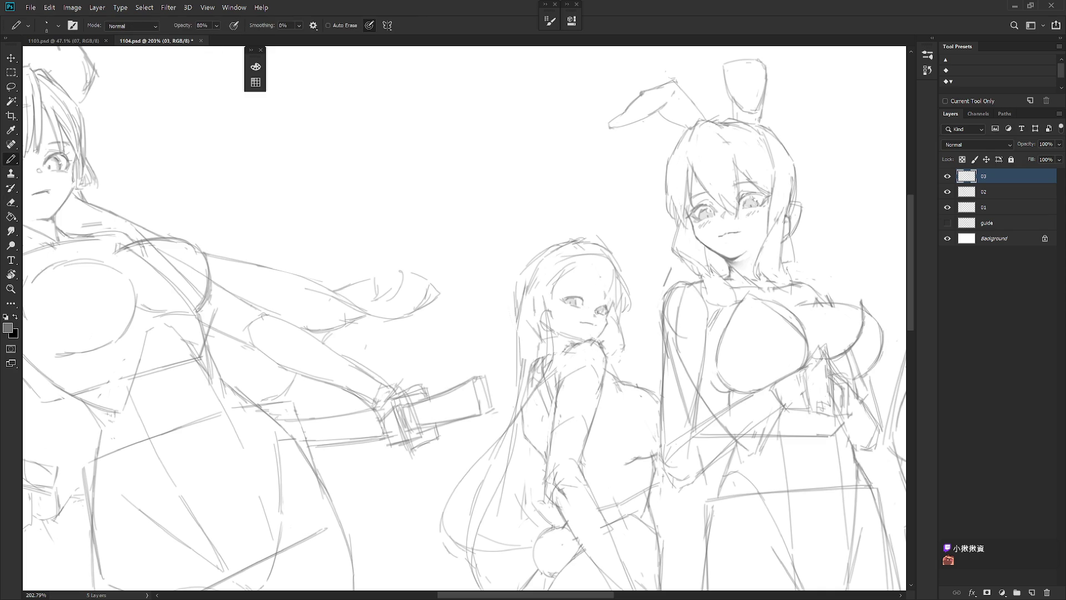
key("shift+b")
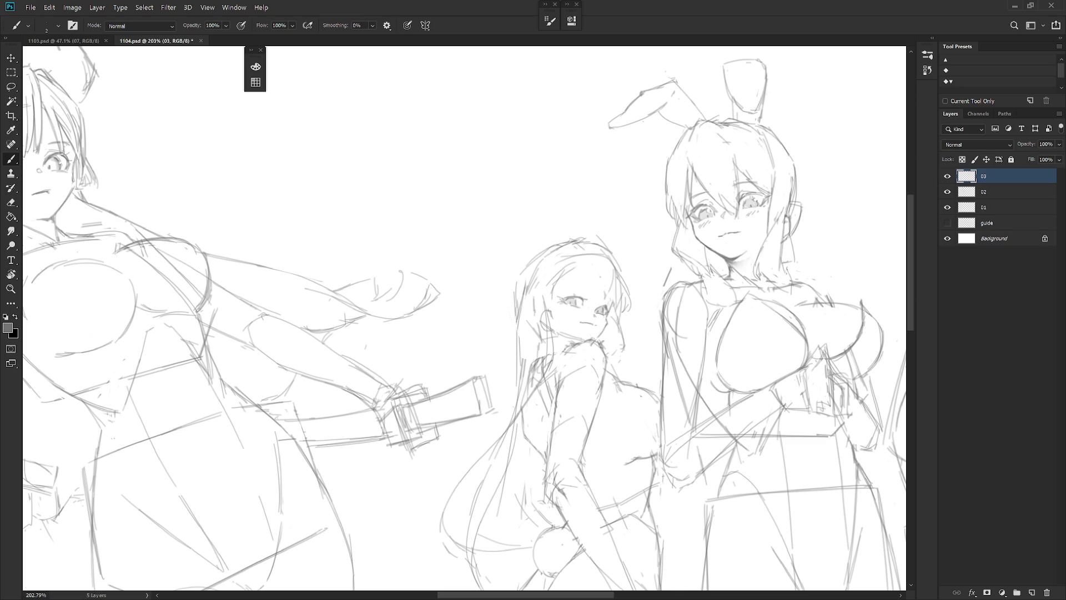
Step: Erase and redraw the middle girl's left hair lines, adding short strands near her head
key("e")
key("b")
key("e")
mouse_move(545, 240)
left_mouse_down()
mouse_move(520, 278)
mouse_move(533, 297)
left_mouse_up()
key("b")
left_click_drag(533, 261, 526, 311)
left_click_drag(557, 245, 539, 258)
scroll(581, 267, "down", 5)
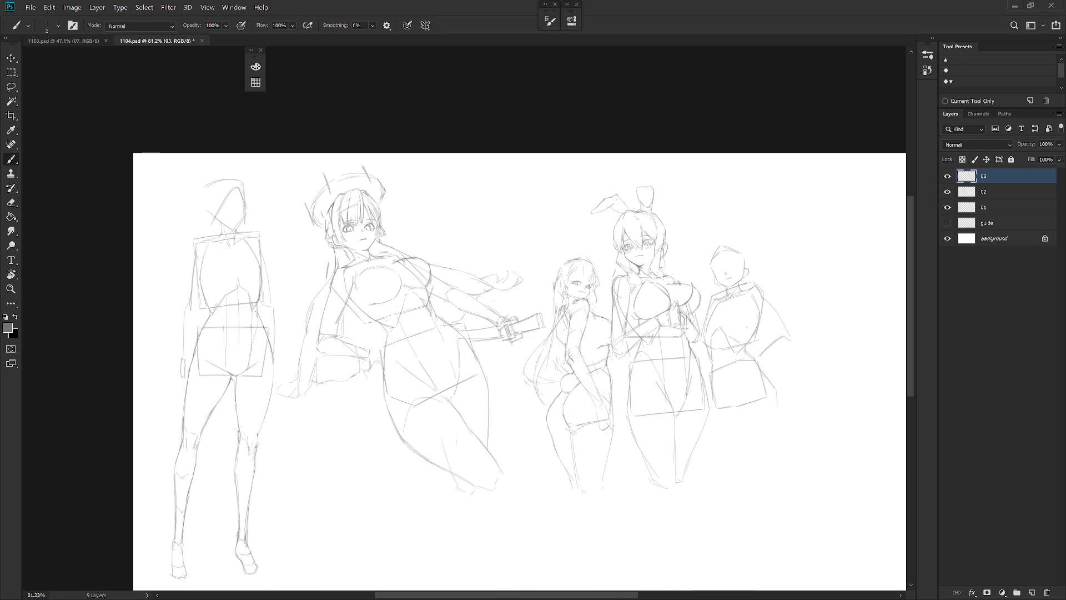
Step: Mirror the canvas horizontally and scale the middle girl's lassoed head up to about 110%
key("h")
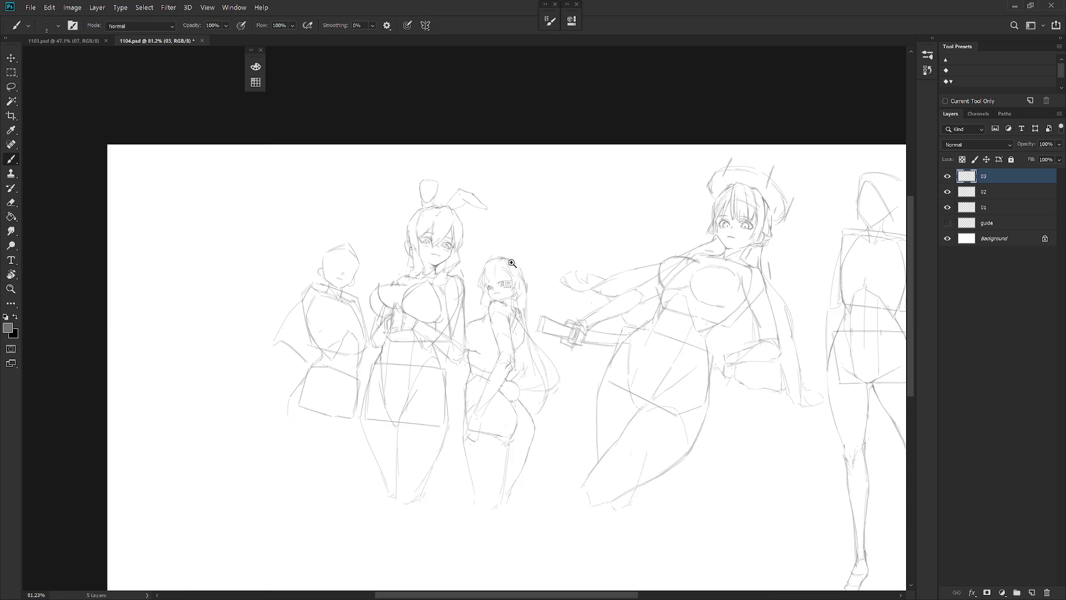
scroll(496, 271, "up", 5)
scroll(565, 327, "down", 3)
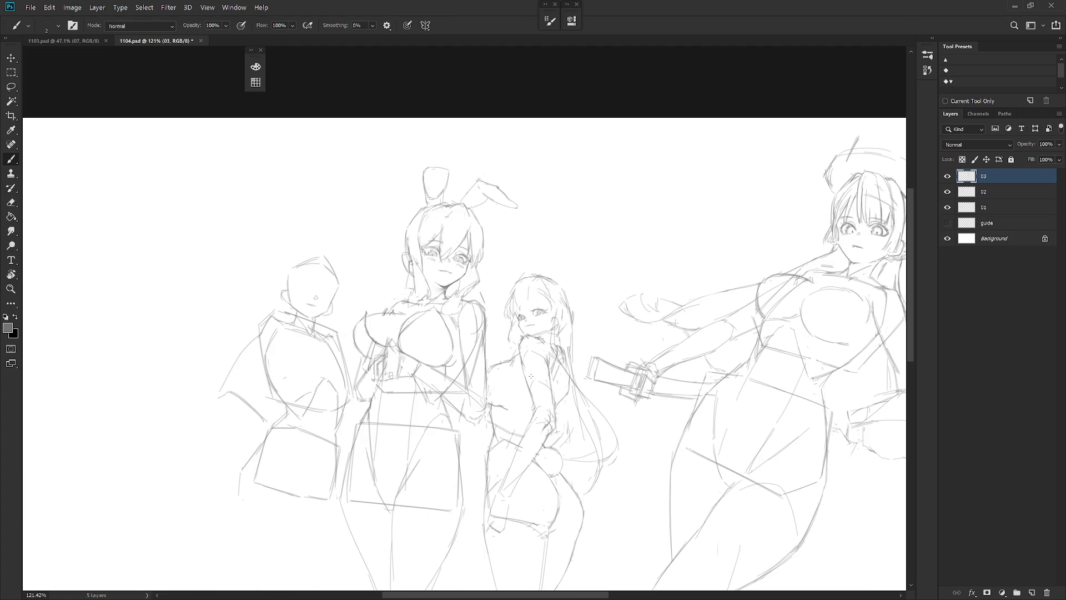
scroll(566, 355, "down", 2)
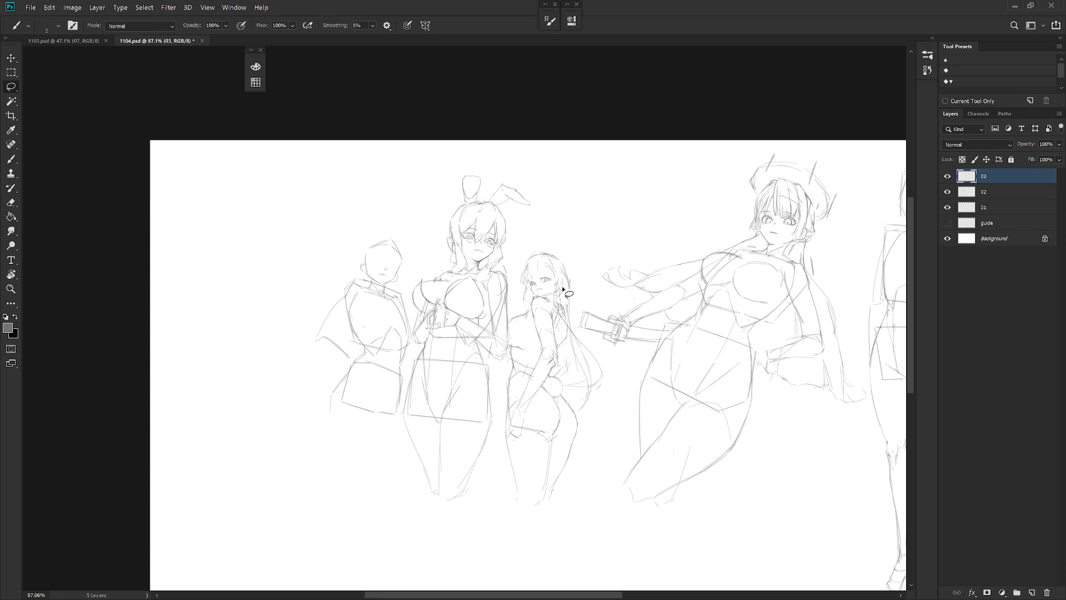
key("l")
mouse_move(528, 242)
left_mouse_down()
mouse_move(510, 344)
mouse_move(517, 534)
mouse_move(690, 221)
mouse_move(687, 277)
left_mouse_up()
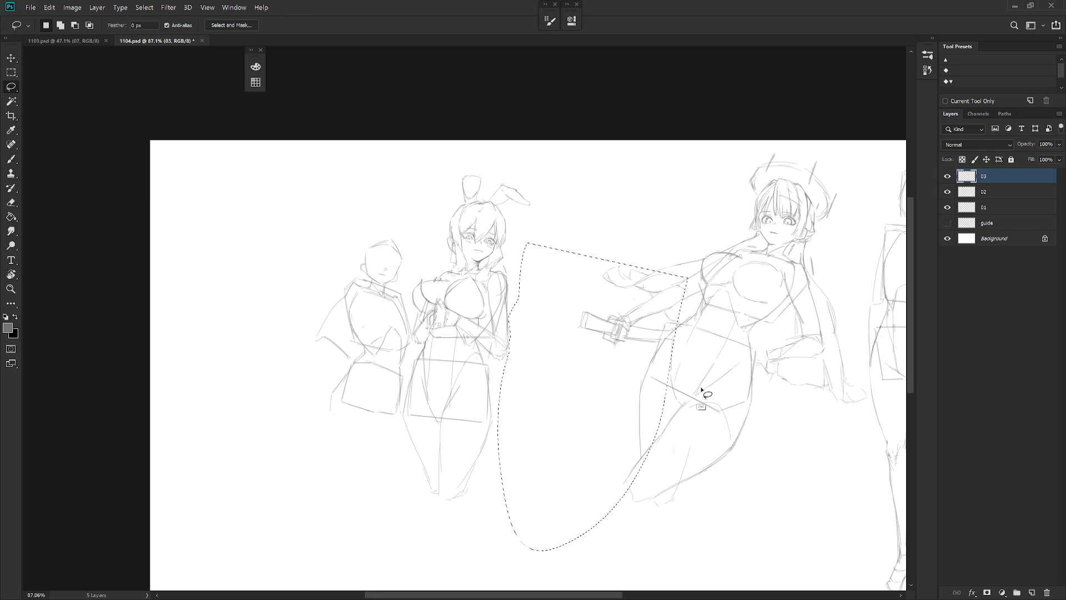
key("ctrl+z")
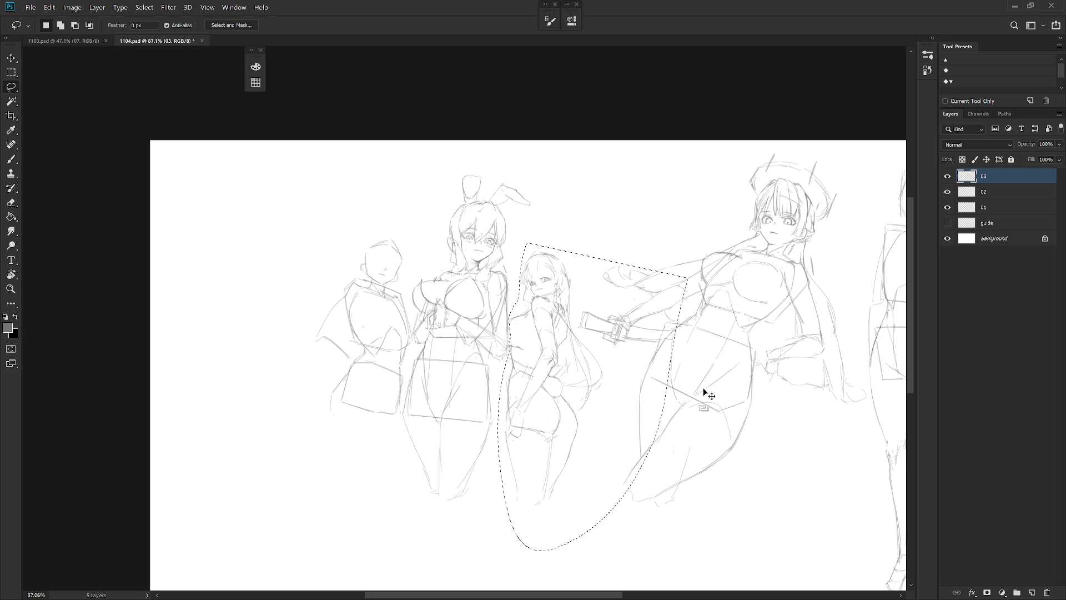
scroll(584, 287, "up", 5)
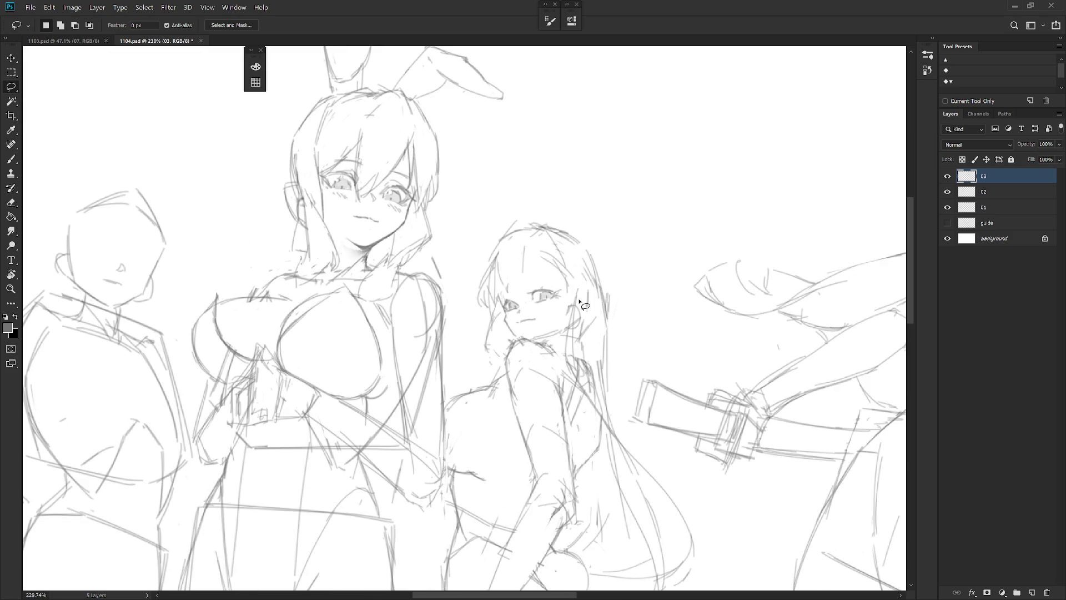
mouse_move(563, 332)
left_mouse_down()
mouse_move(582, 283)
mouse_move(555, 274)
mouse_move(496, 296)
mouse_move(510, 338)
left_mouse_up()
key("ctrl+t")
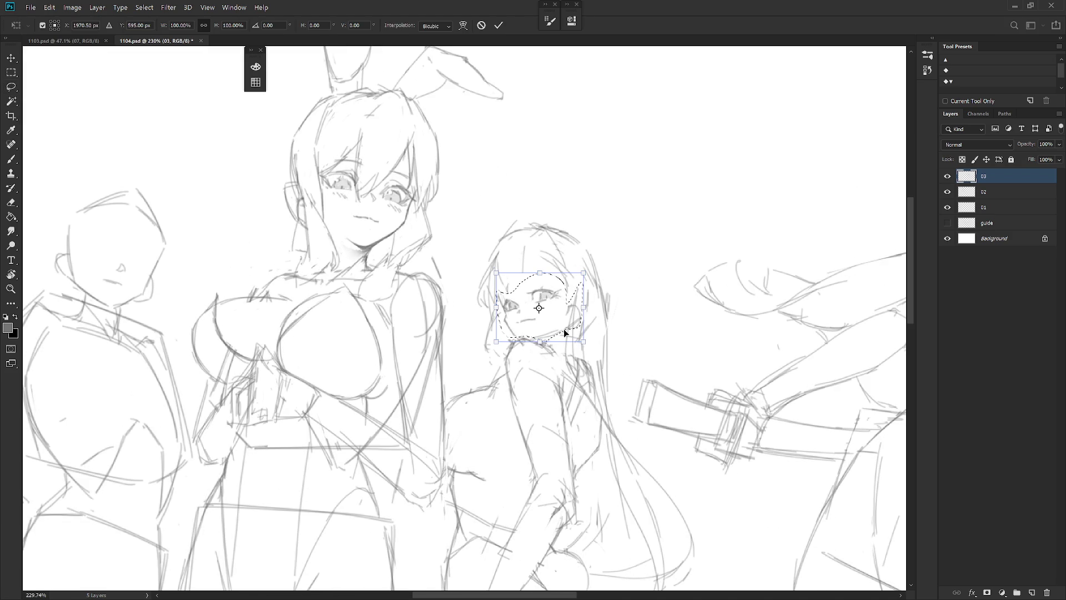
mouse_move(583, 273)
left_mouse_down()
mouse_move(588, 260)
mouse_move(584, 269)
left_mouse_up()
key("Return")
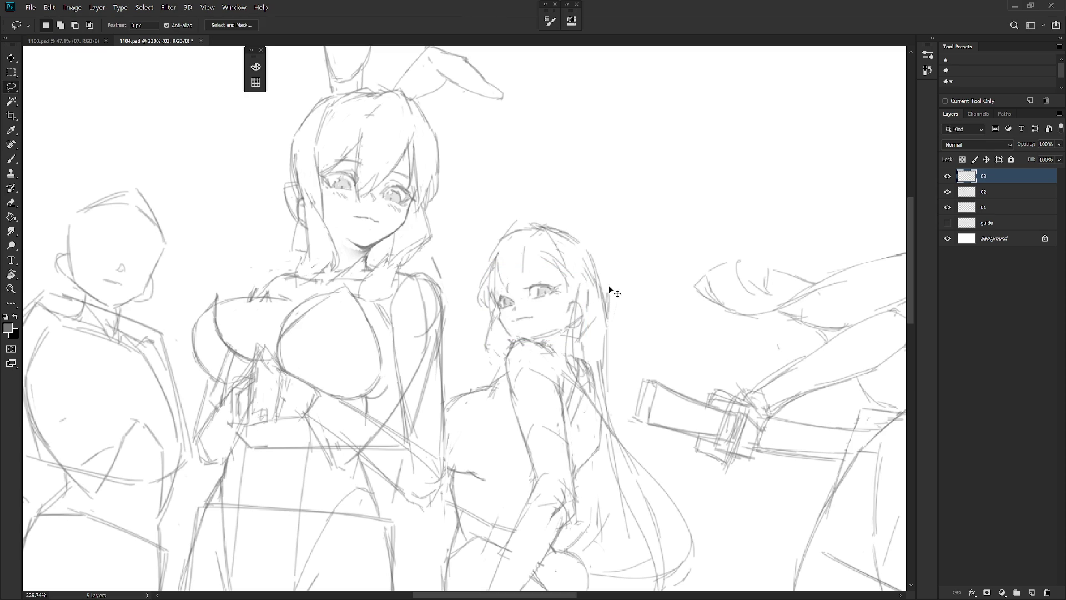
Step: Lasso the top of her hair, reshape it with a transform, then deselect
scroll(604, 271, "down", 5)
scroll(604, 271, "up", 3)
mouse_move(544, 295)
left_mouse_down()
mouse_move(562, 304)
mouse_move(595, 273)
mouse_move(618, 281)
left_mouse_up()
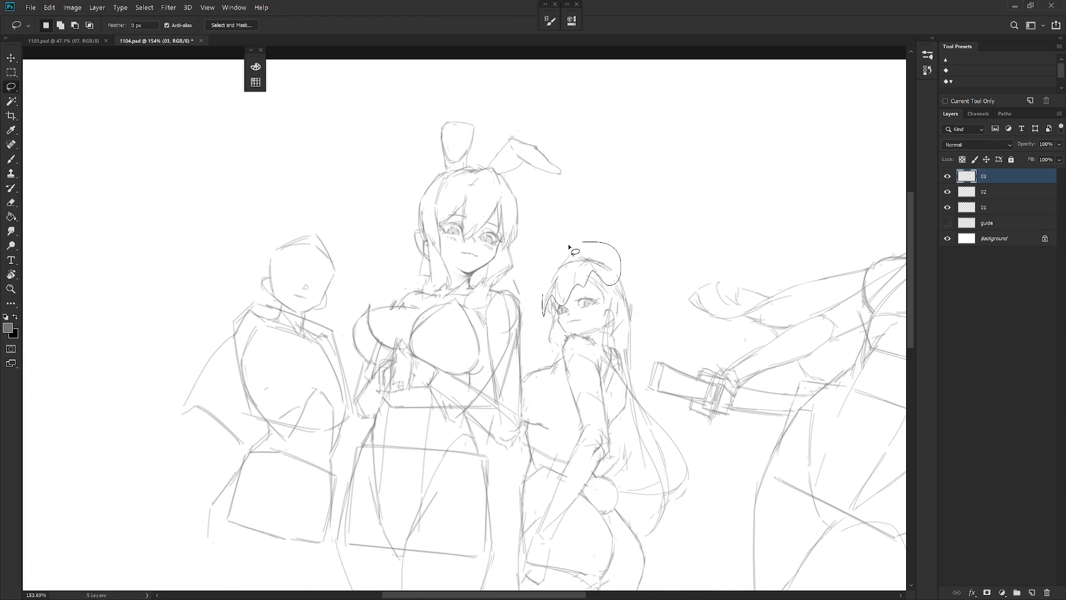
key("ctrl+t")
left_click(616, 288, "alt")
mouse_move(541, 240)
left_mouse_down()
mouse_move(552, 233)
mouse_move(614, 254)
left_mouse_up()
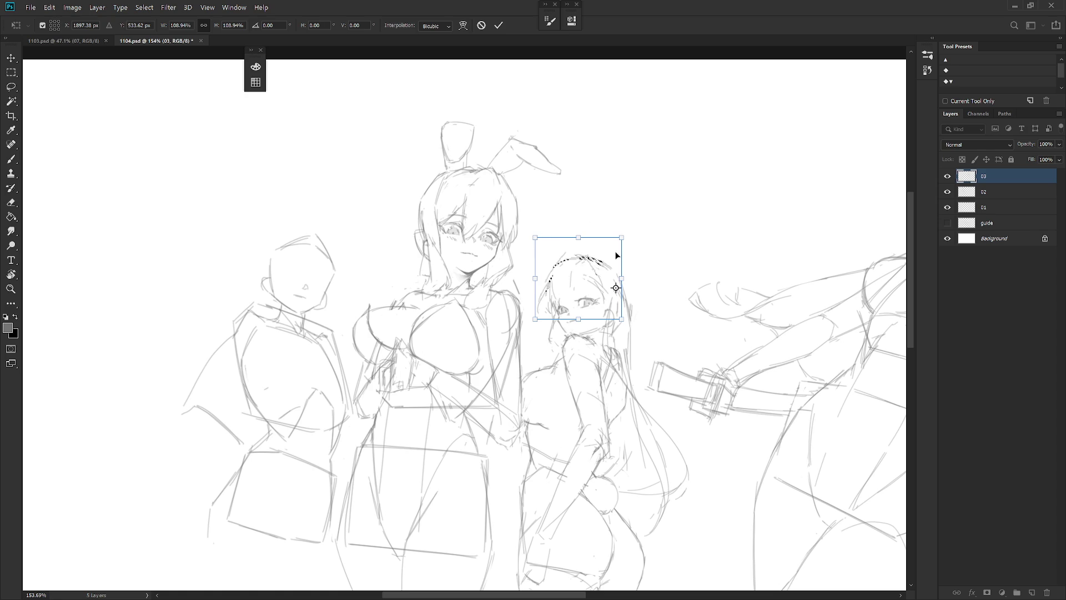
key("Return")
key("ctrl+d")
key("b")
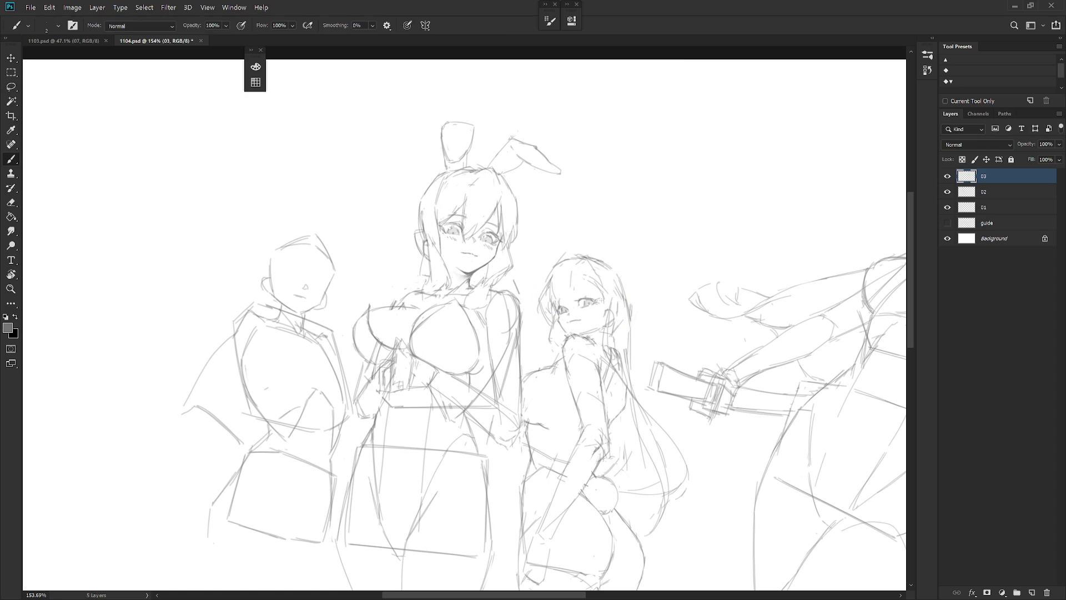
scroll(601, 303, "down", 3)
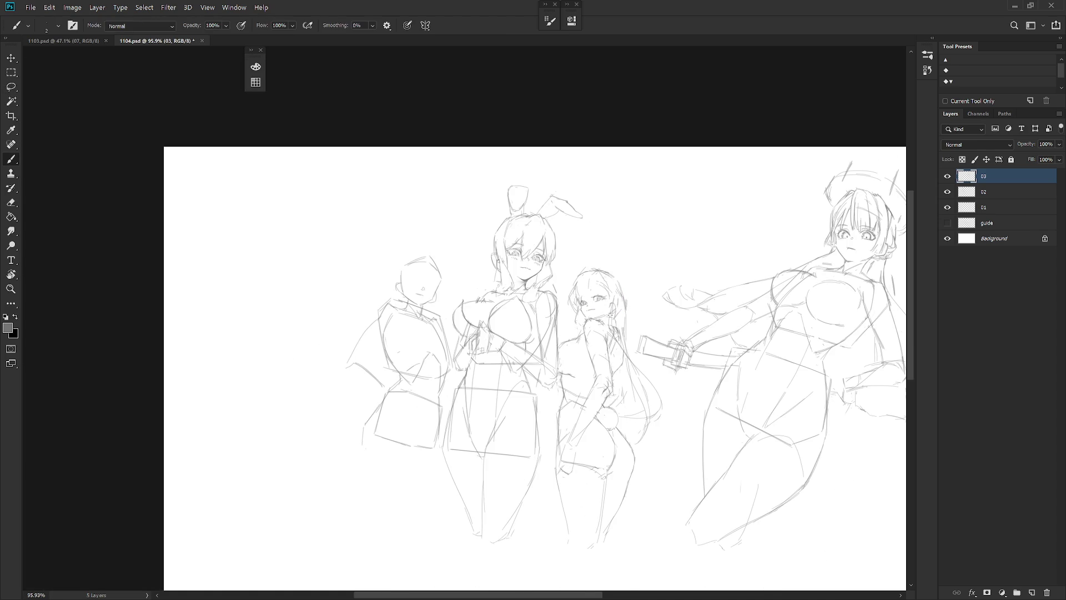
Step: Lasso the long-haired girl's eye and shift it a few pixels right with Free Transform
scroll(591, 290, "up", 2)
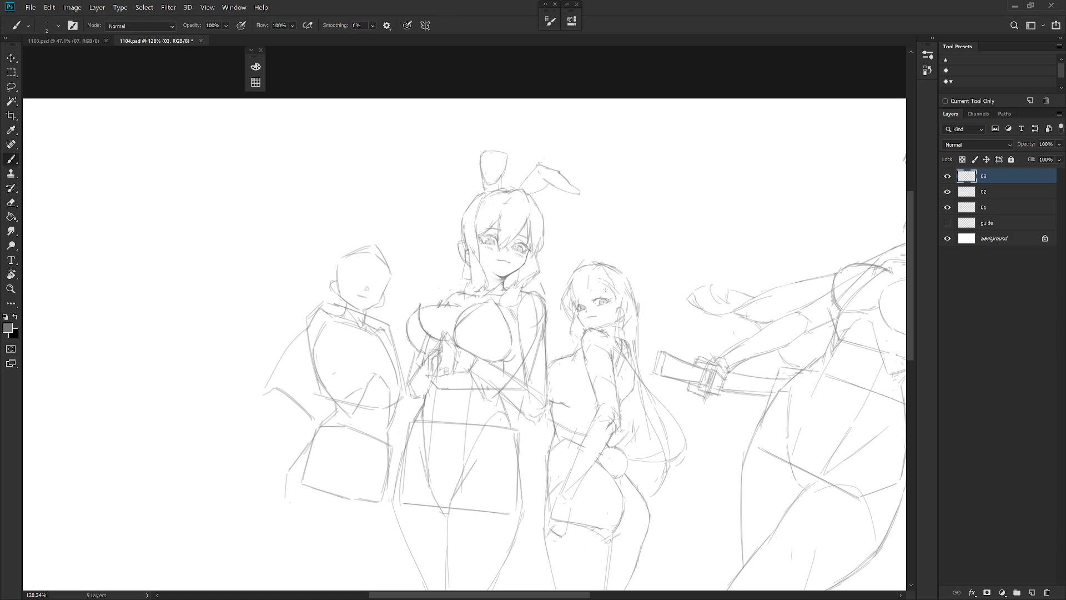
key("e")
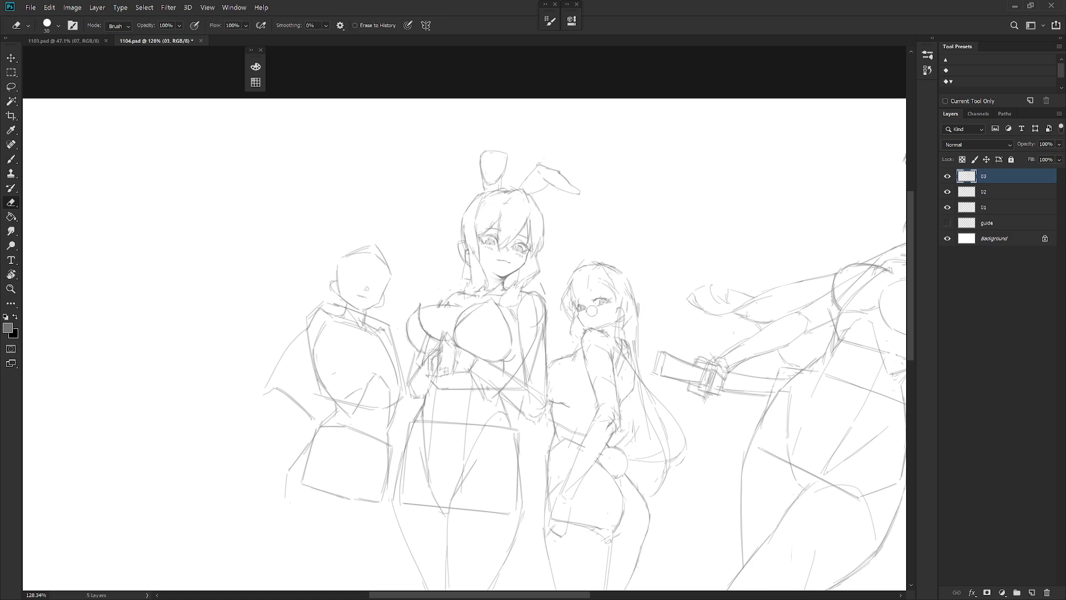
key("b")
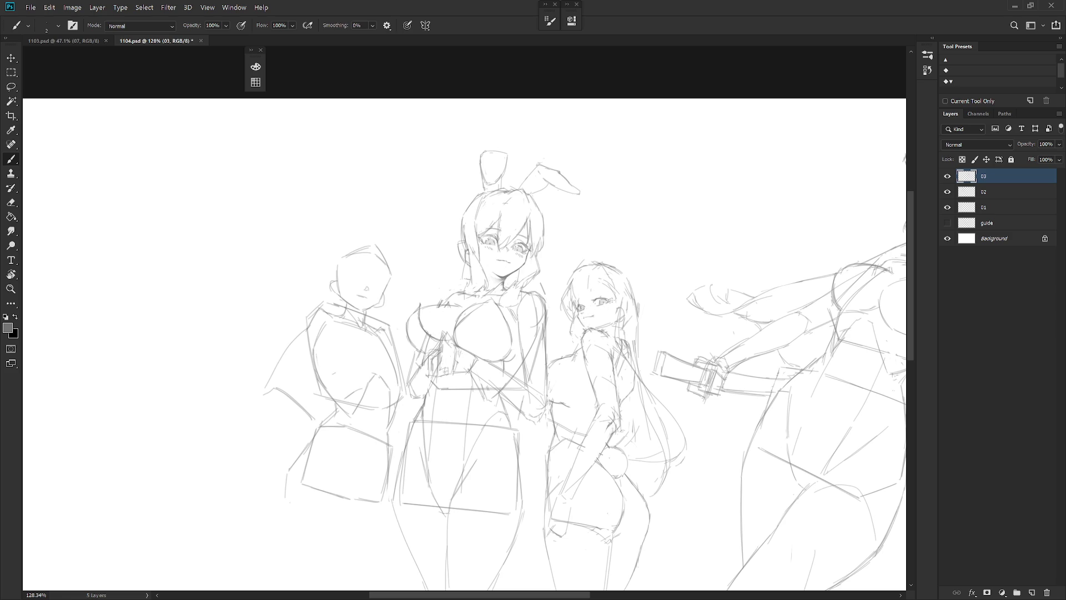
scroll(649, 292, "down", 5)
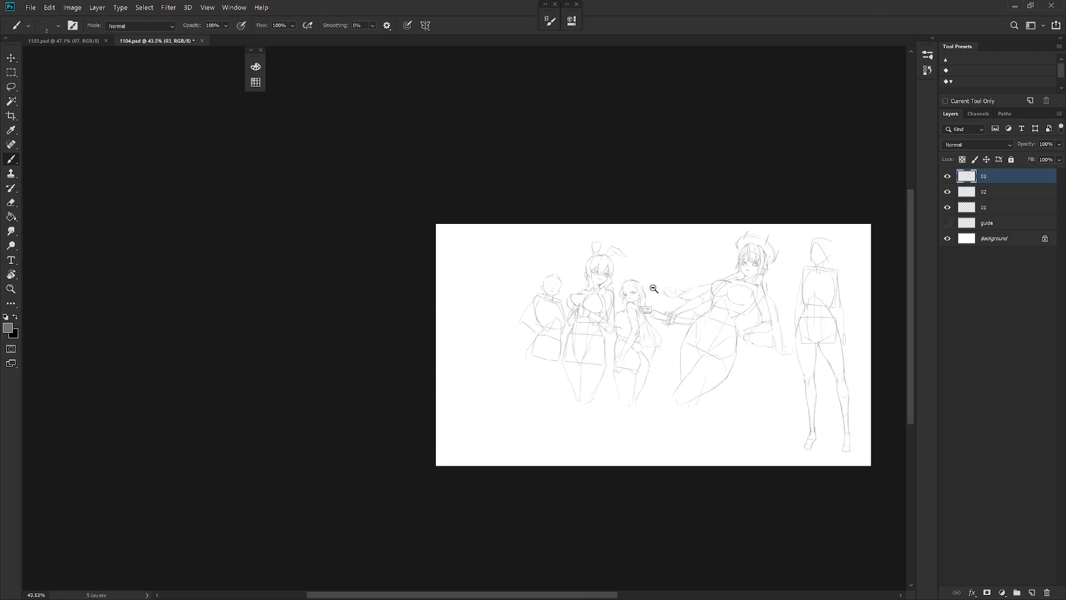
scroll(654, 290, "up", 4)
scroll(654, 291, "up", 3)
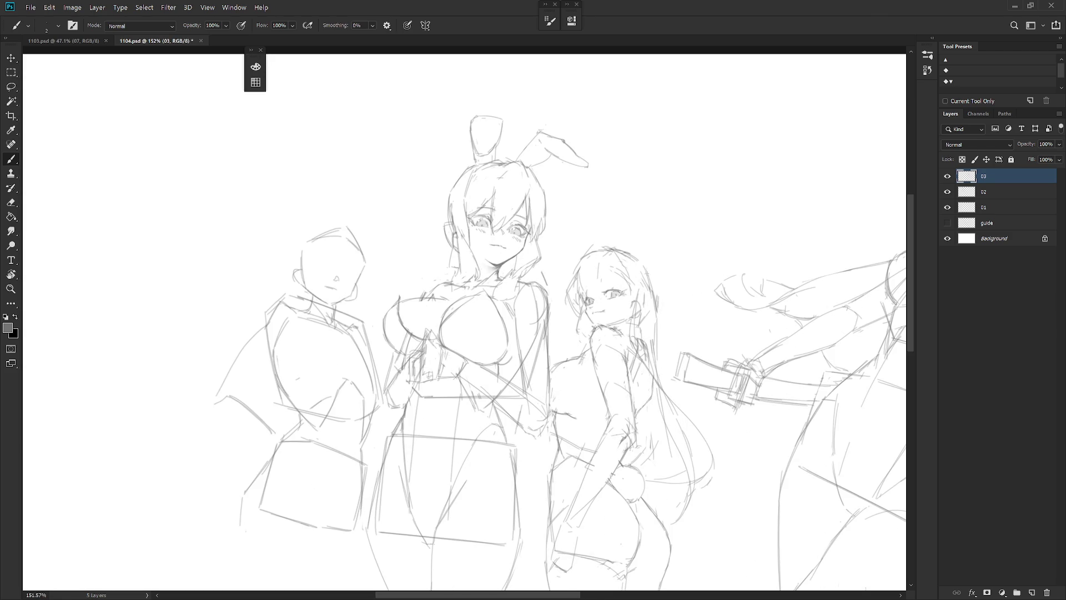
key("l")
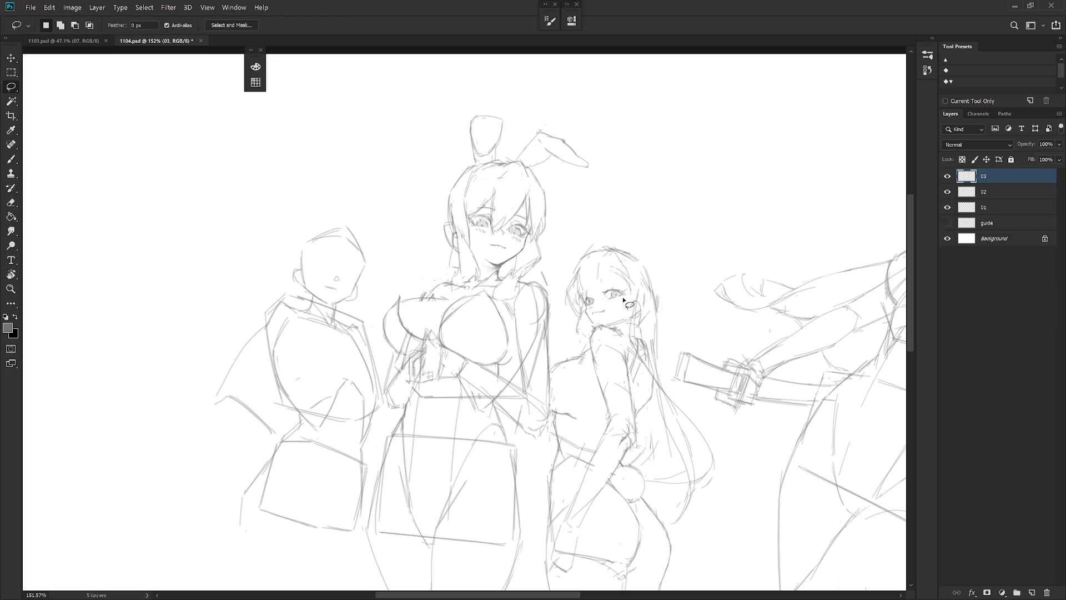
scroll(621, 305, "up", 3)
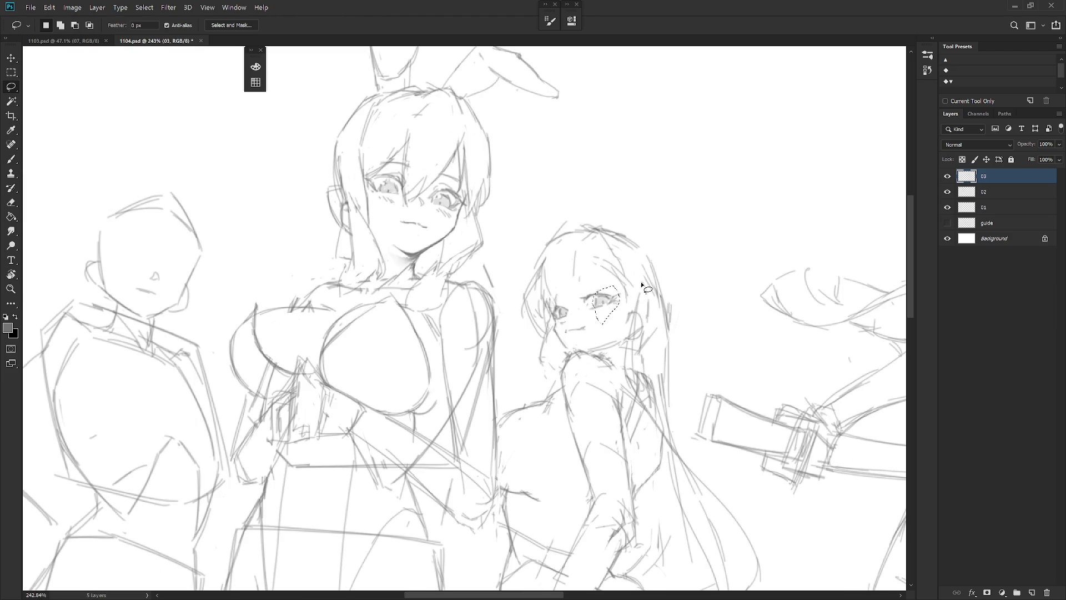
mouse_move(621, 295)
left_mouse_down()
mouse_move(594, 311)
mouse_move(610, 330)
mouse_move(613, 321)
left_mouse_up()
key("ctrl+t")
key("Return")
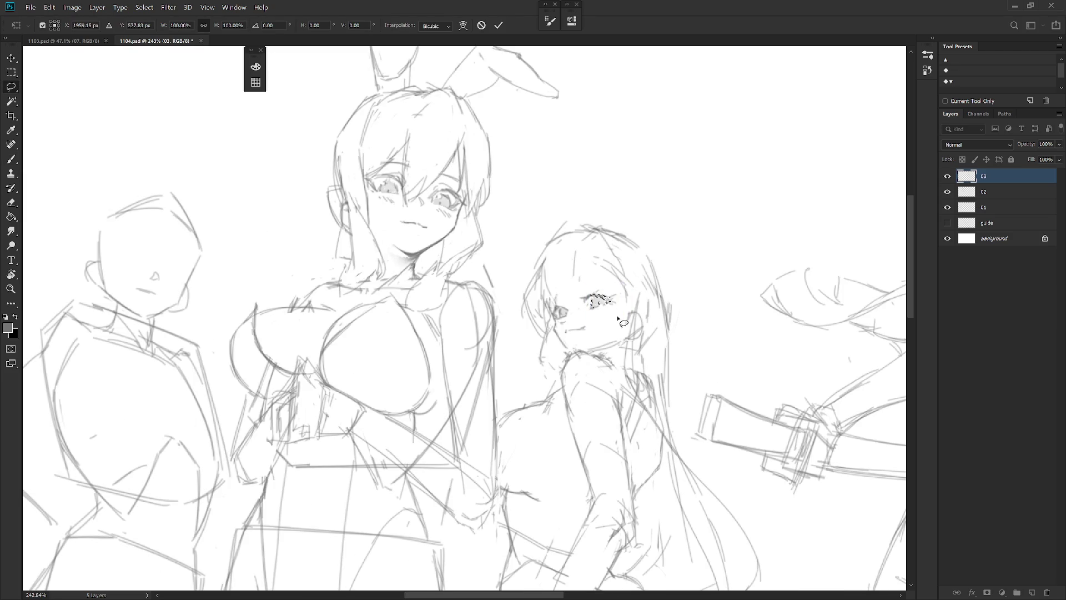
scroll(671, 284, "down", 5)
scroll(671, 284, "up", 3)
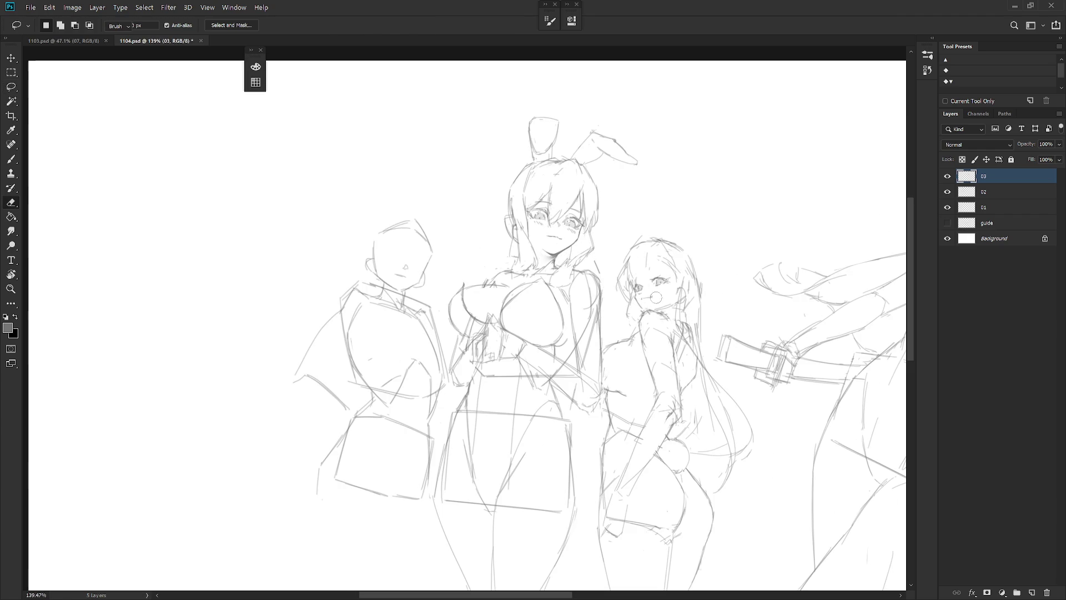
key("b")
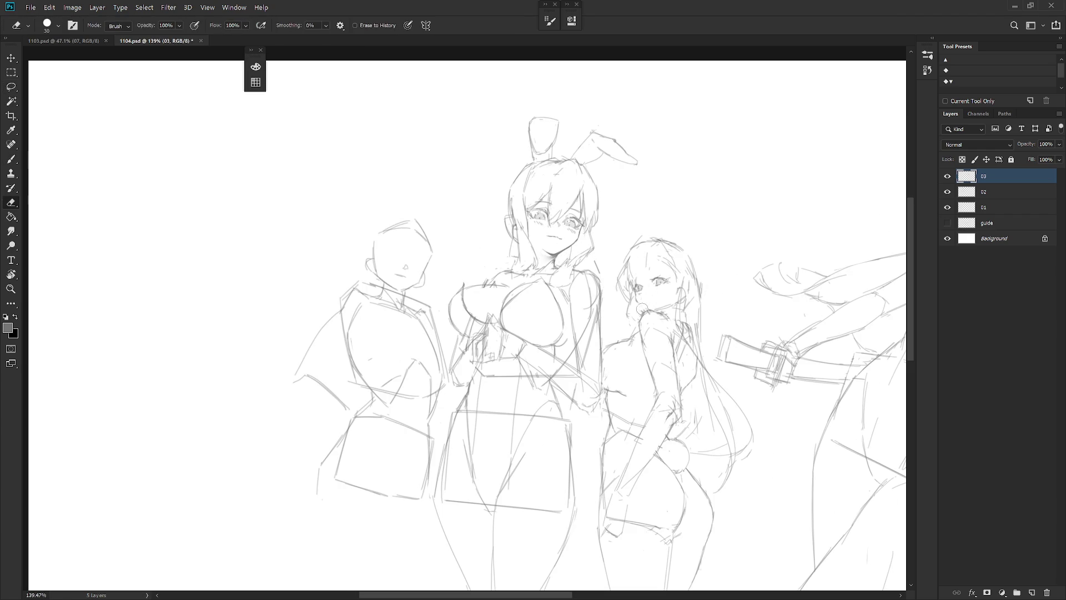
scroll(577, 334, "down", 3)
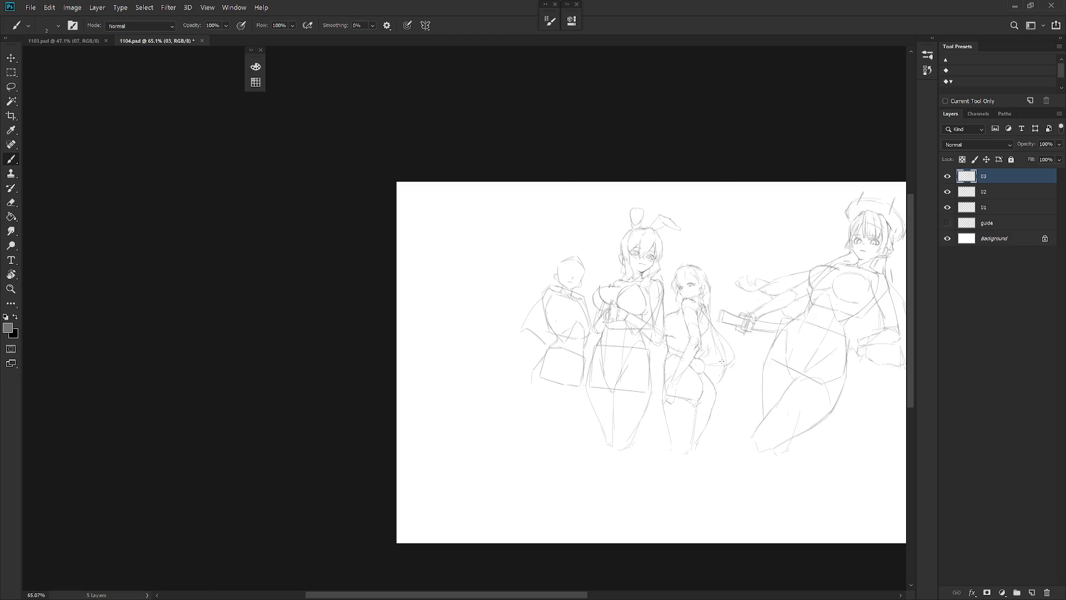
Step: Zoom in and redraw the long-haired girl's mouth with two short dark strokes
scroll(577, 388, "up", 2)
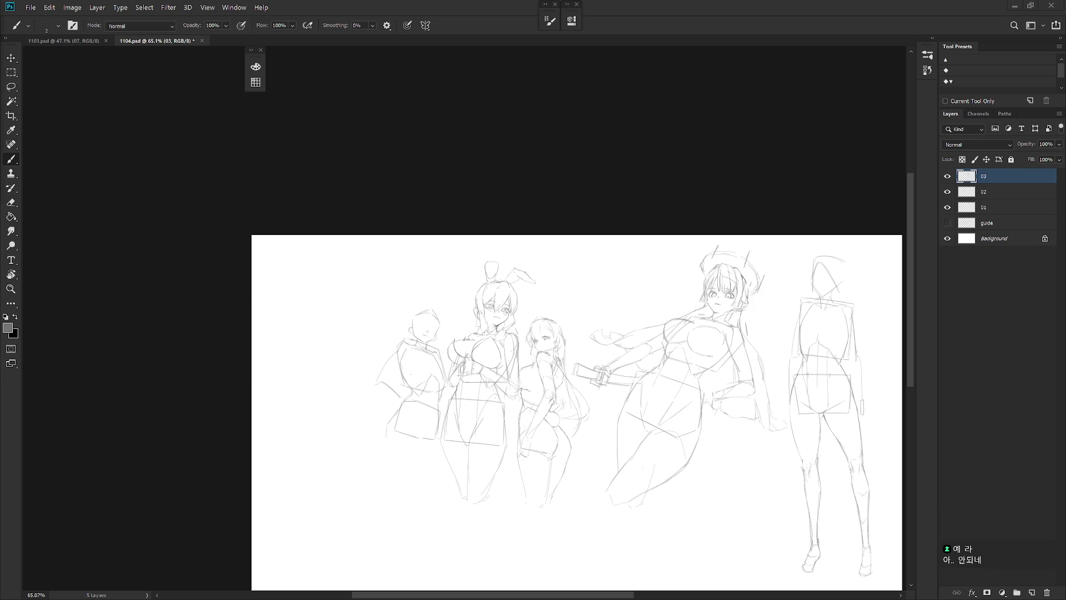
scroll(578, 318, "up", 3)
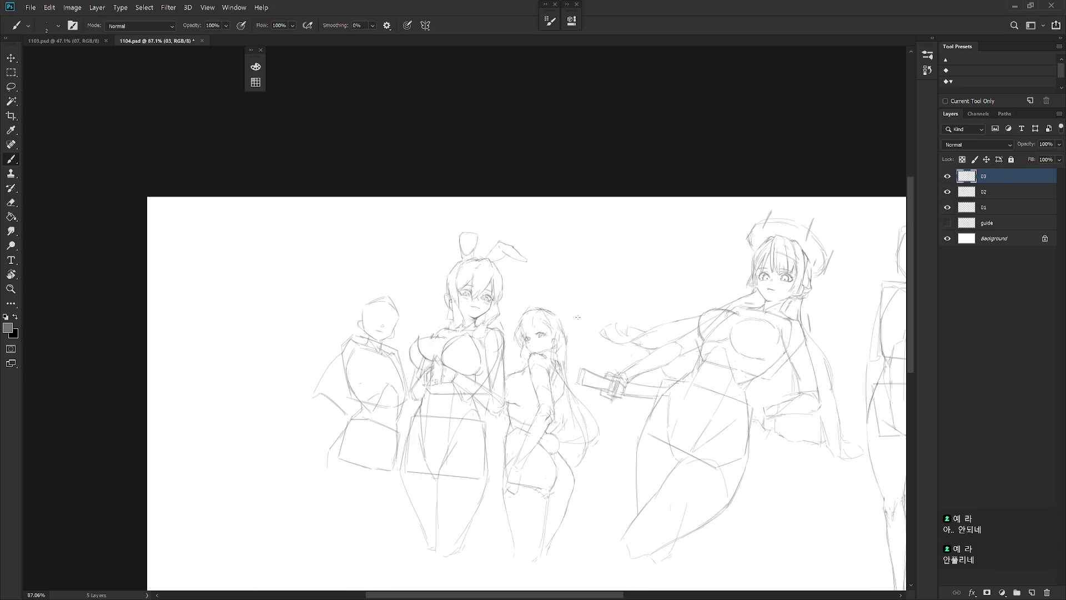
left_click_drag(569, 344, 571, 349)
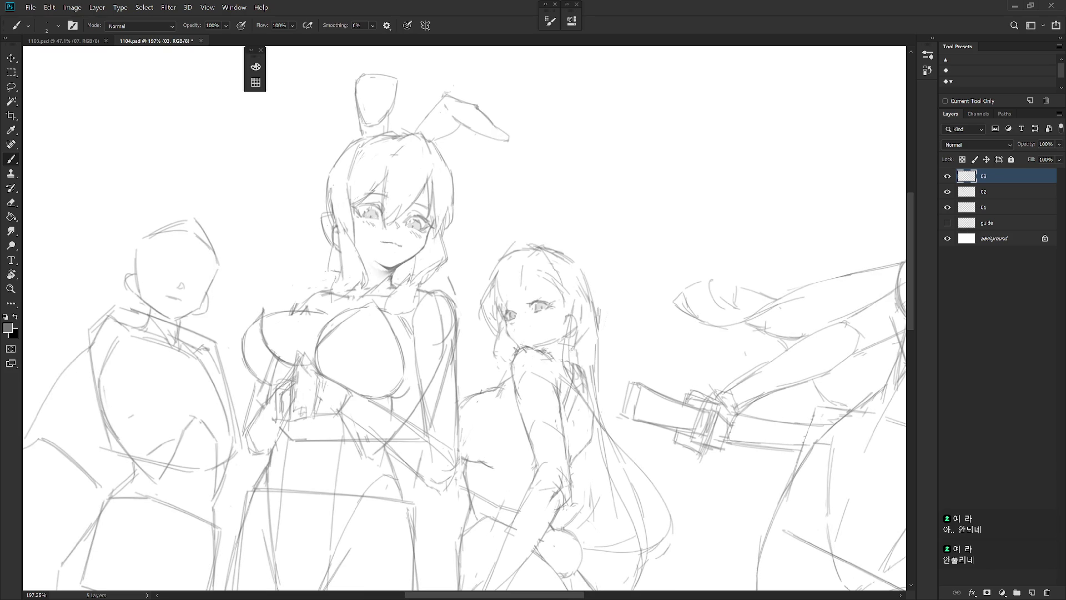
left_click_drag(515, 330, 528, 332)
left_click_drag(515, 332, 528, 330)
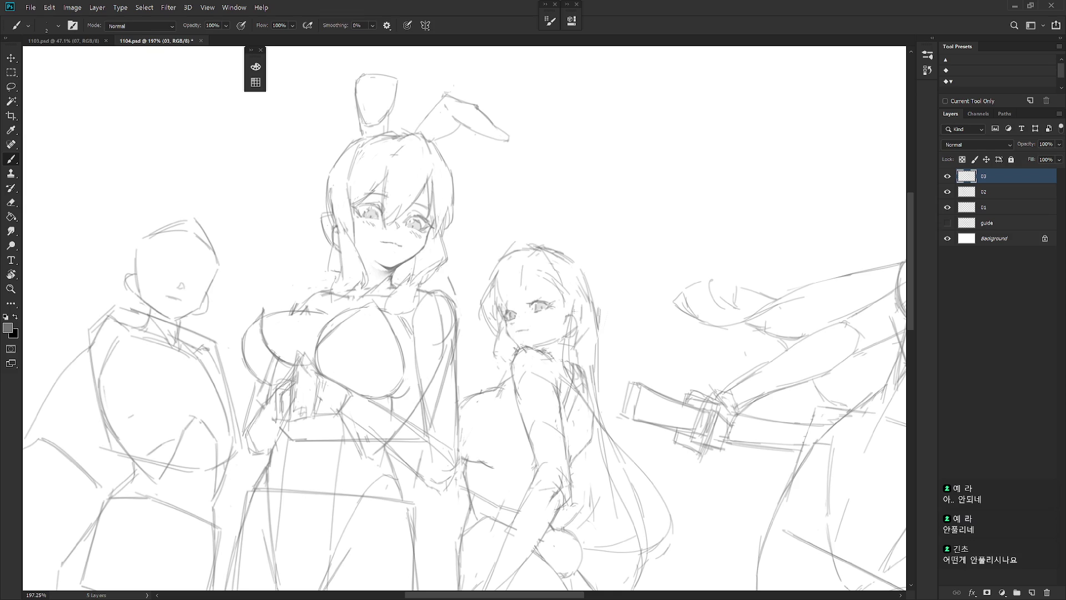
key("e")
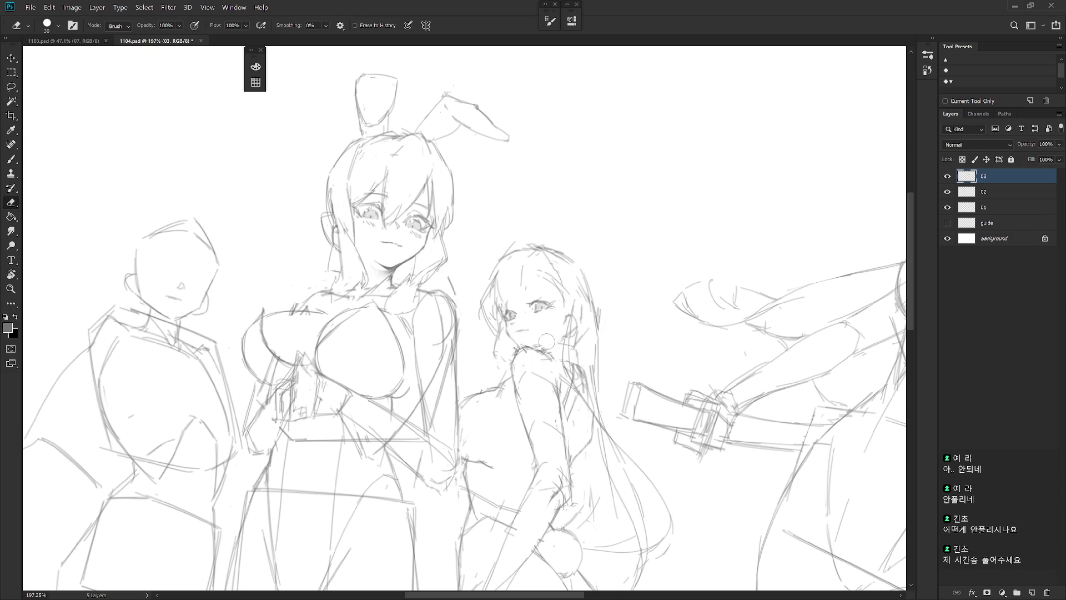
key("b")
key("shift+b")
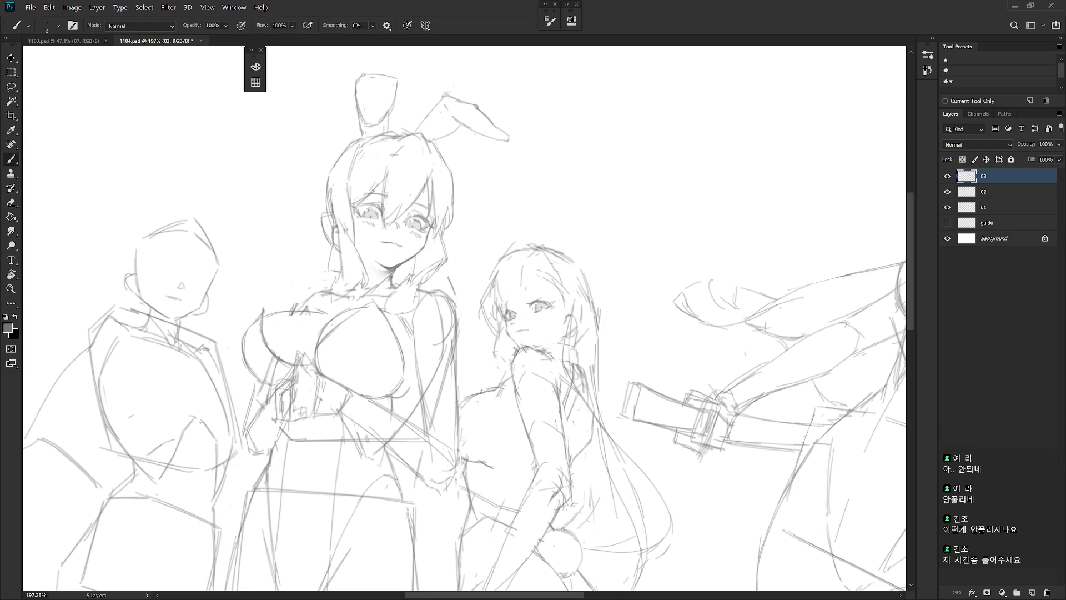
key("e")
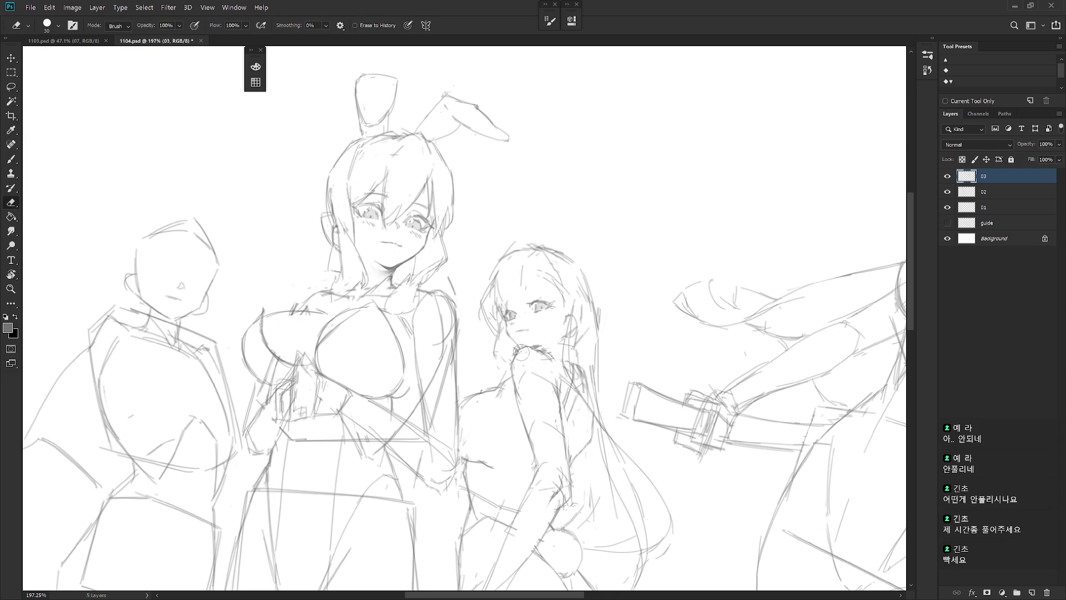
key("b")
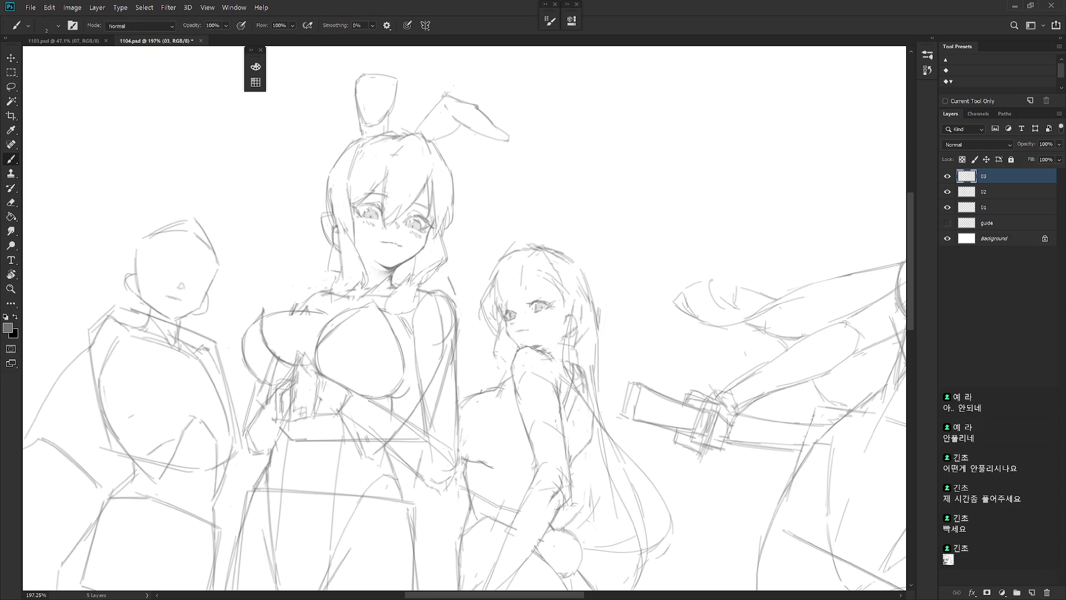
scroll(581, 317, "down", 5)
Step: Add small detail marks around the long-haired girl's eye
scroll(581, 317, "up", 6)
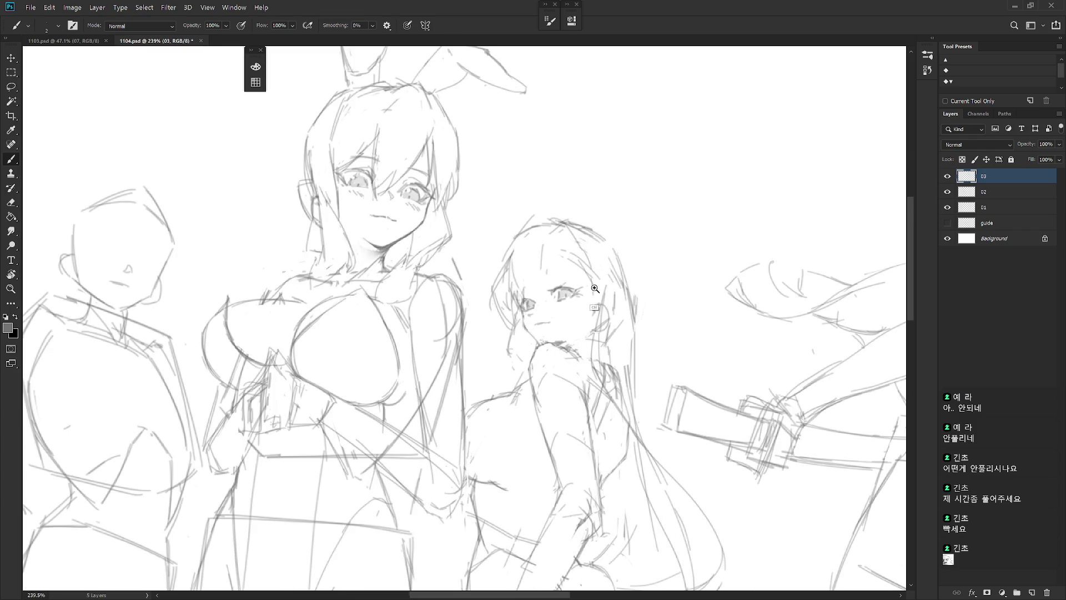
key("e")
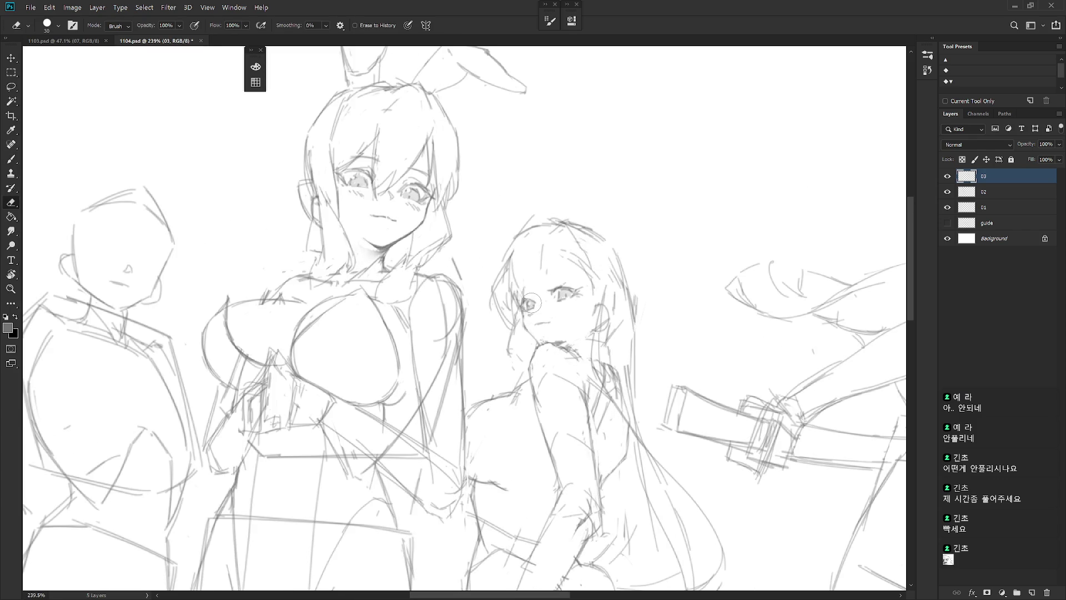
key("b")
left_click_drag(565, 279, 563, 290)
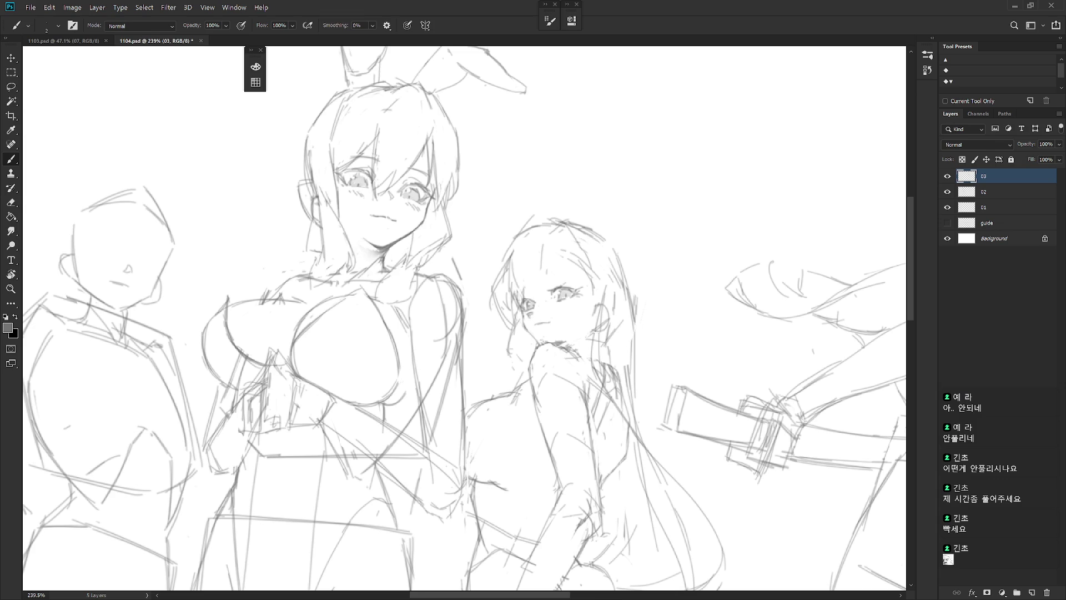
key("e")
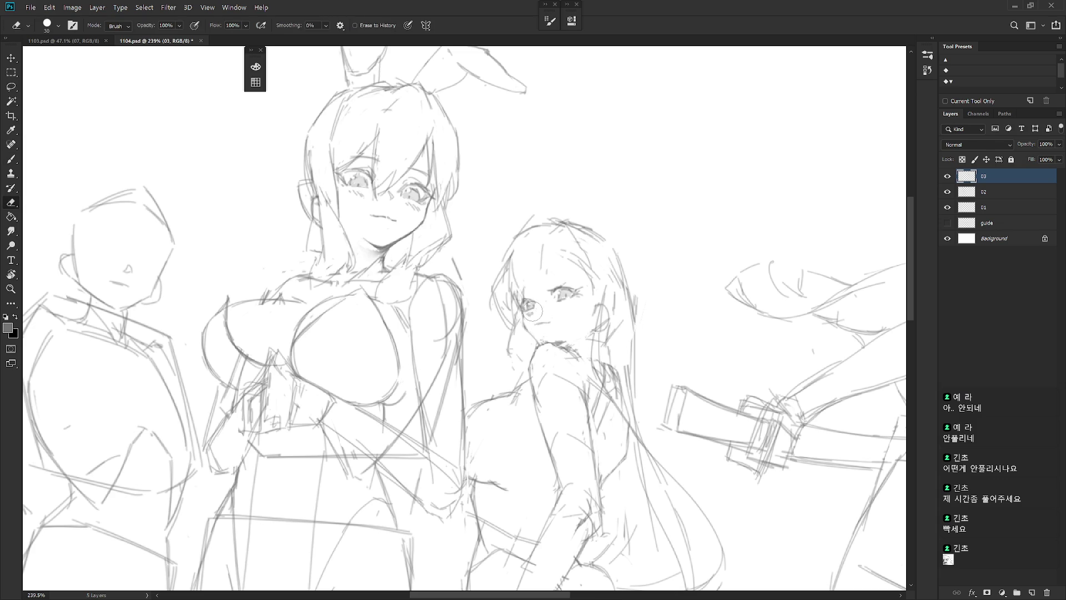
key("b")
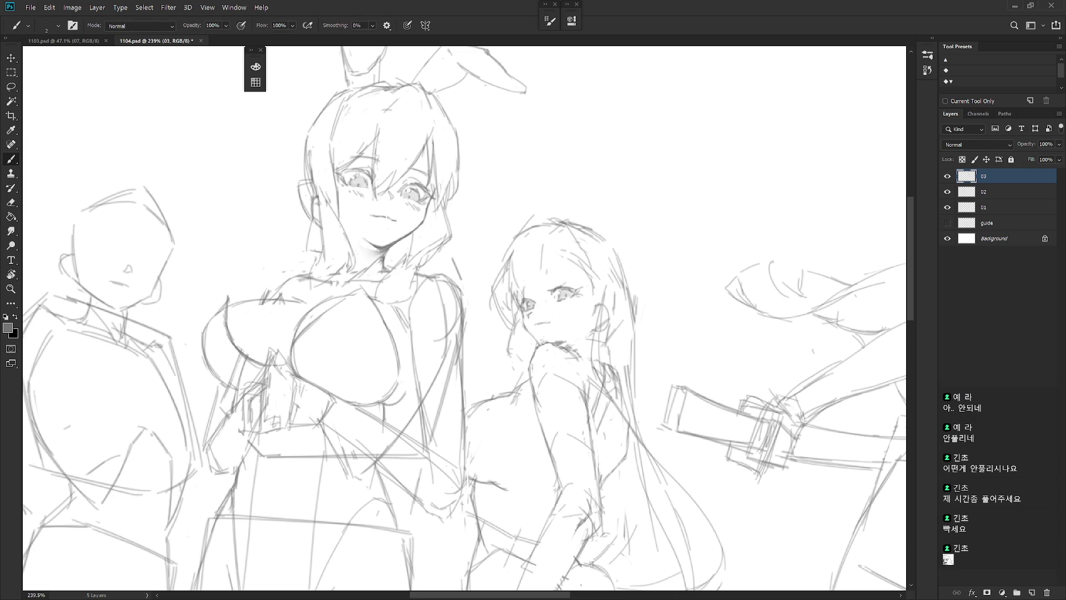
key("e")
key("b")
Step: Draw new strands in her bangs, undoing two bad strokes, plus a stroke atop her head
scroll(584, 323, "down", 1)
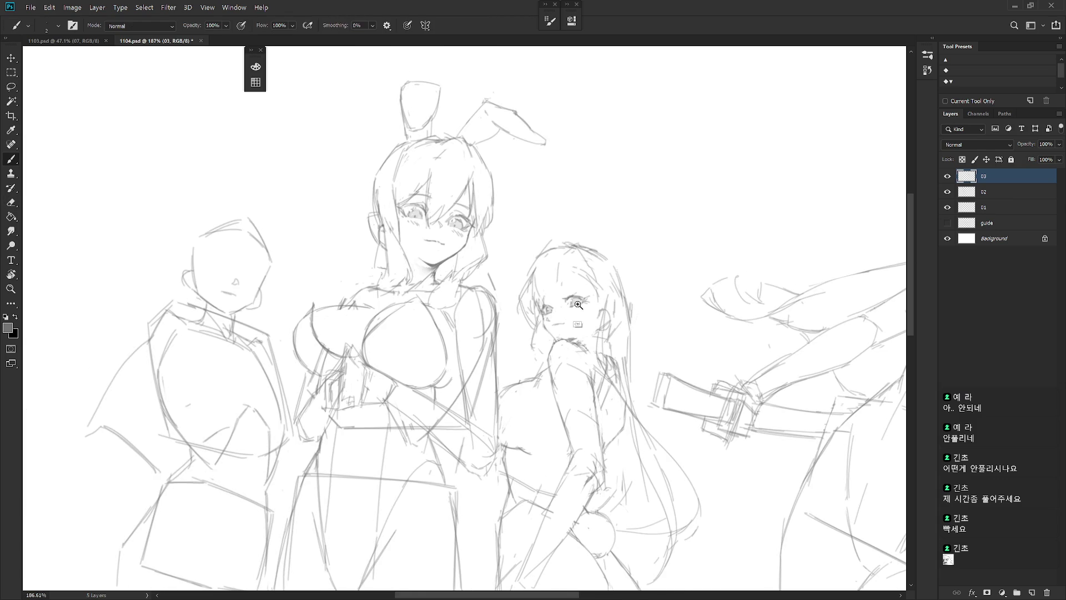
scroll(589, 311, "down", 1)
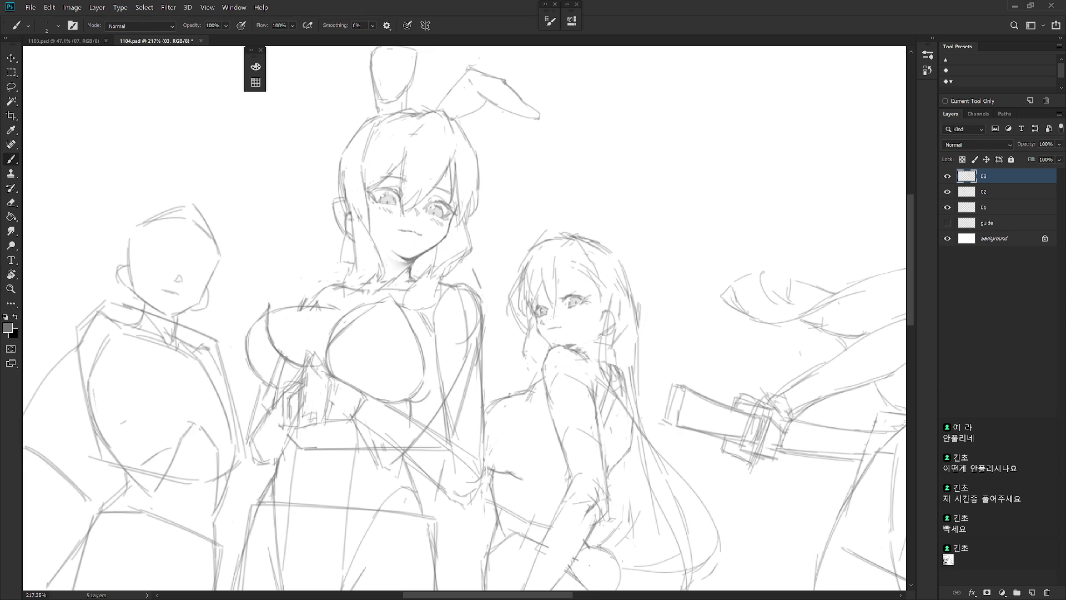
mouse_move(551, 268)
left_mouse_down()
mouse_move(539, 302)
mouse_move(548, 315)
left_mouse_up()
left_click_drag(557, 272, 553, 313)
key("ctrl+z")
key("ctrl+z")
mouse_move(562, 267)
left_mouse_down()
mouse_move(544, 314)
mouse_move(555, 317)
left_mouse_up()
key("ctrl+z")
left_click_drag(550, 273, 553, 245)
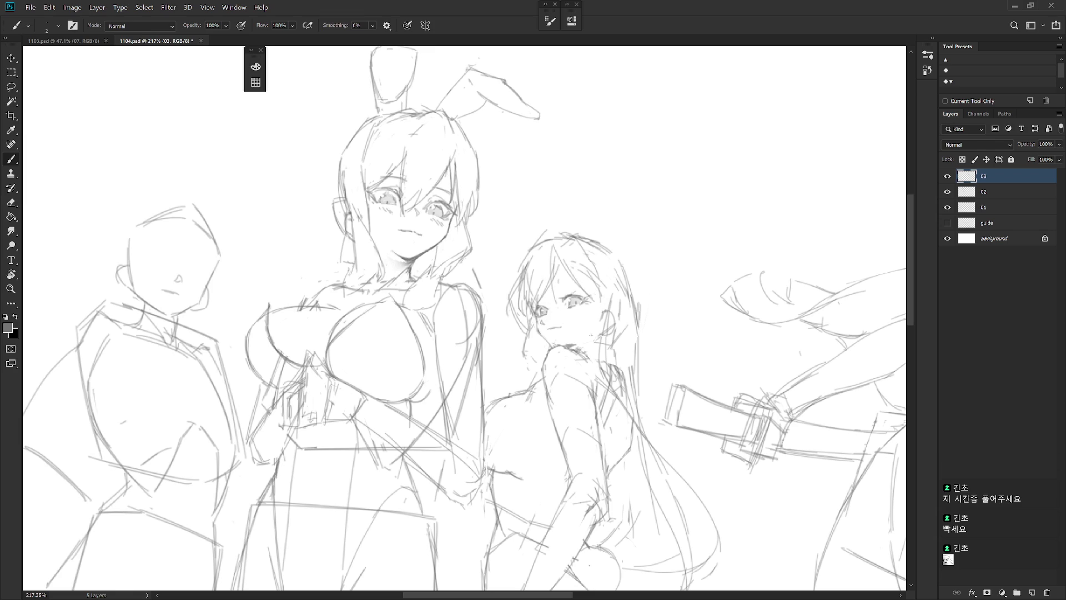
scroll(595, 313, "down", 5)
Step: Mirror the view horizontally to check the drawing, switching between Eraser and Brush
key("h")
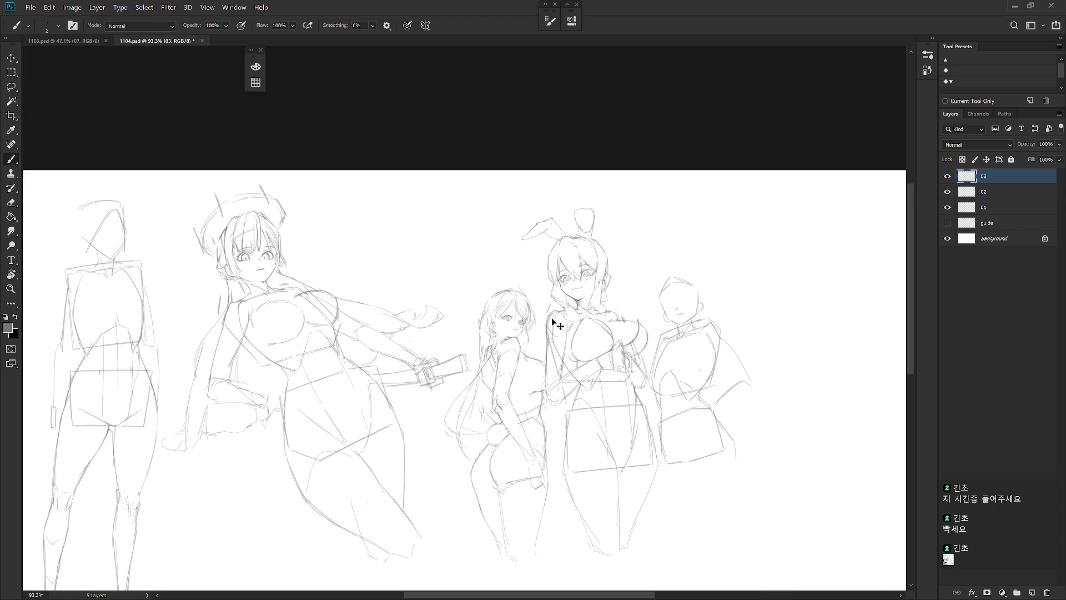
scroll(511, 294, "up", 5)
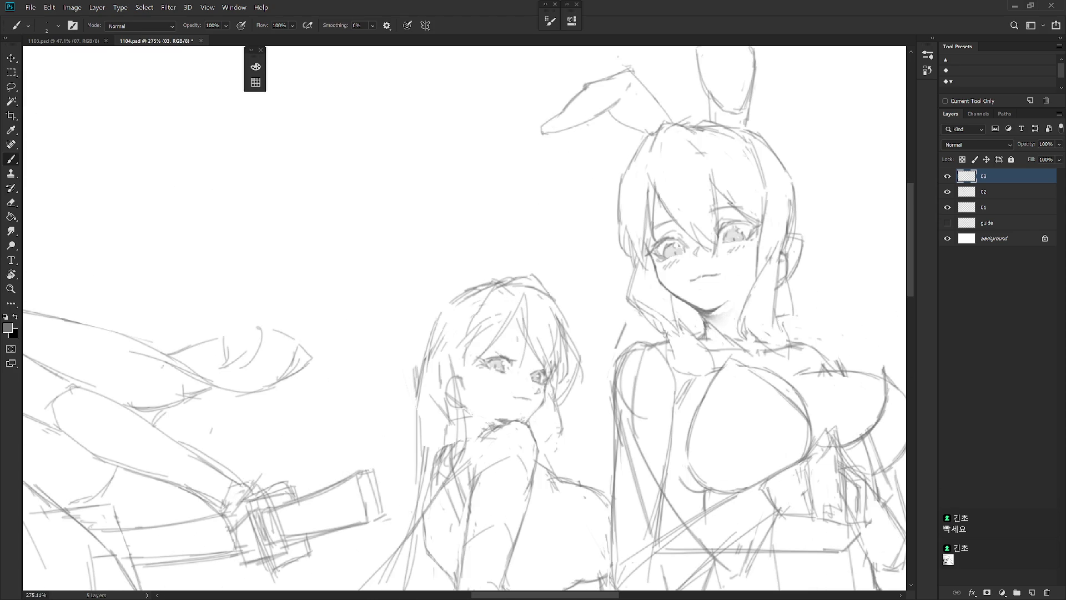
key("e")
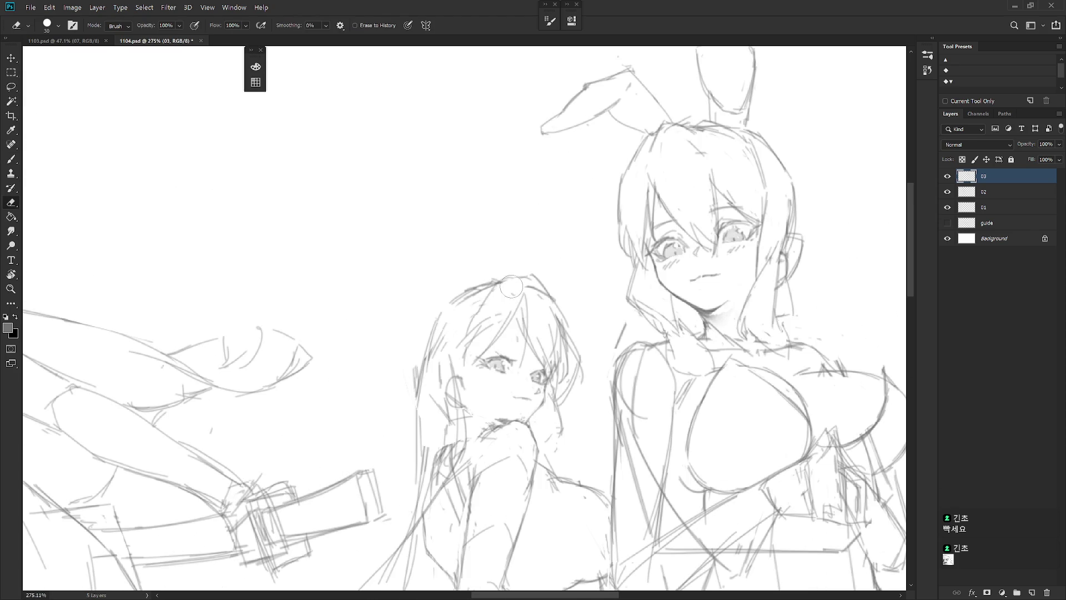
key("b")
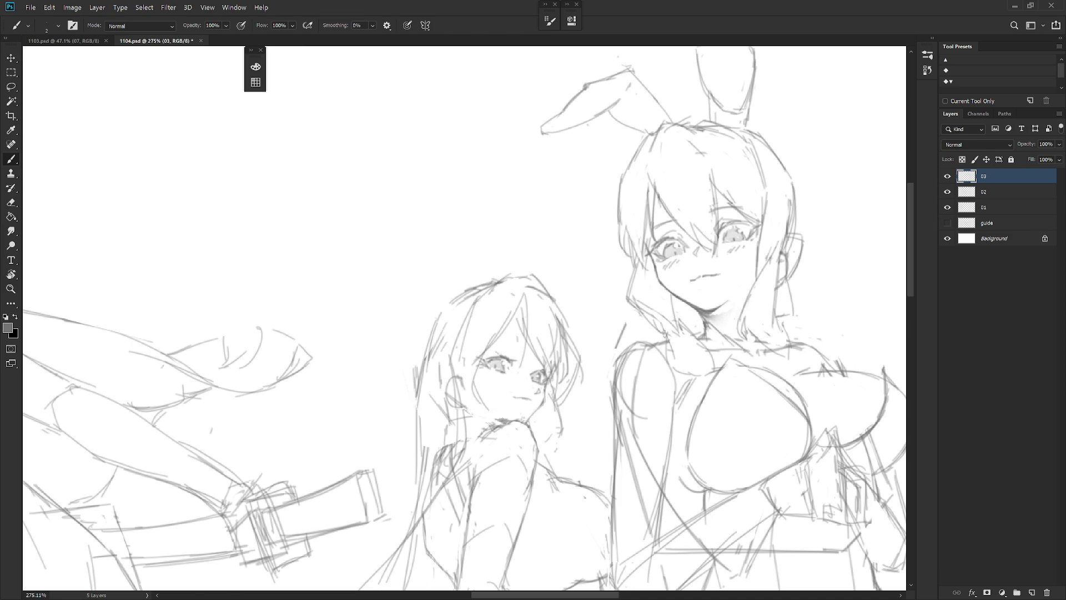
key("e")
key("b")
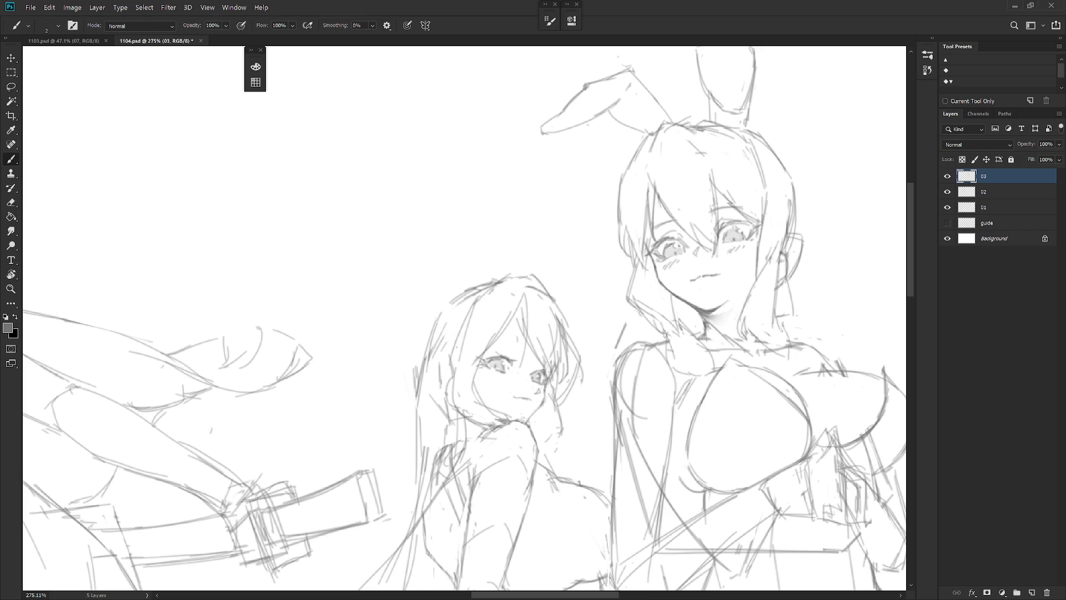
scroll(578, 378, "down", 2)
scroll(600, 311, "down", 1)
Step: Add a dark stroke along the middle girl's hair outline and rework her left hair edge
key("e")
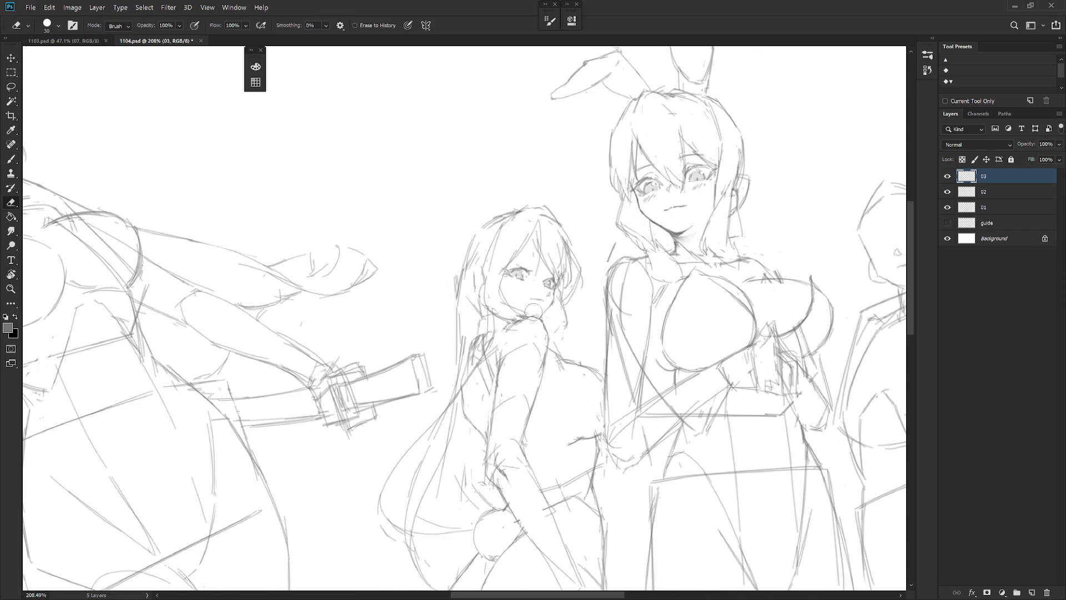
left_click_drag(590, 340, 542, 300)
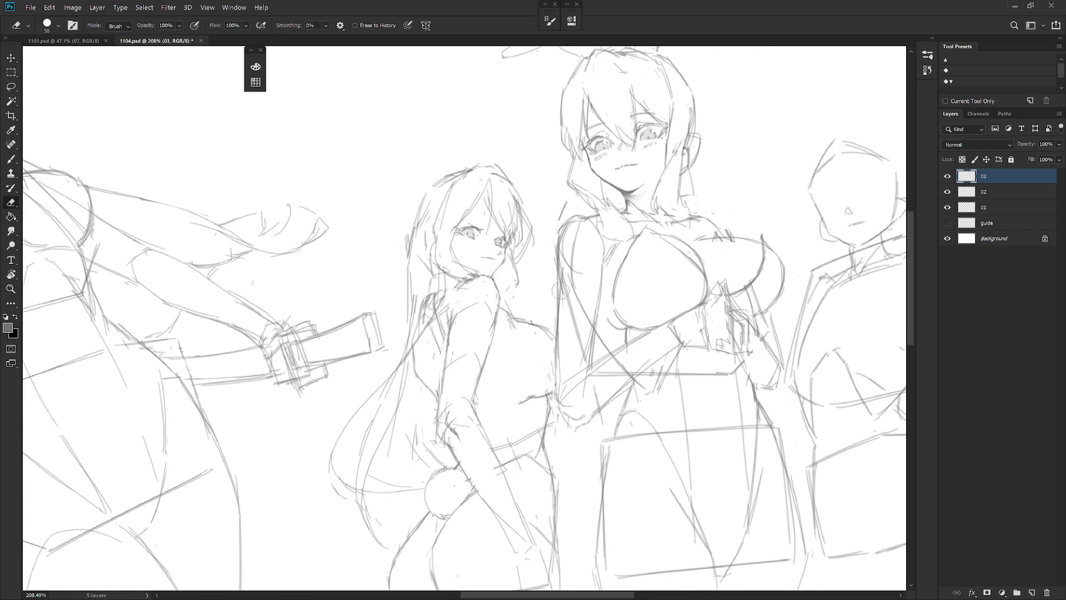
scroll(515, 312, "down", 2)
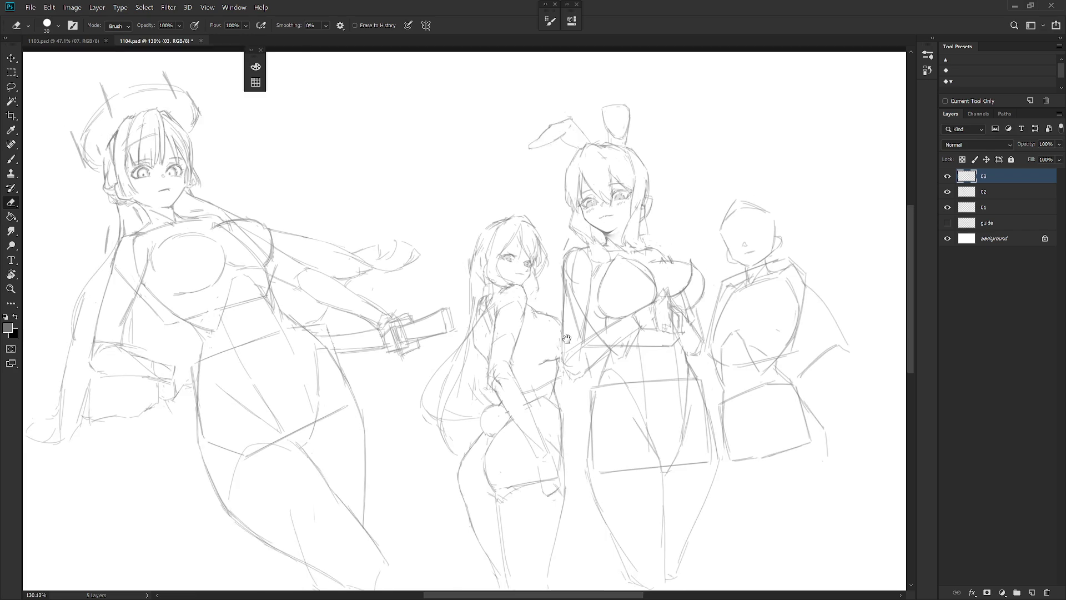
key("b")
left_click_drag(461, 227, 456, 250)
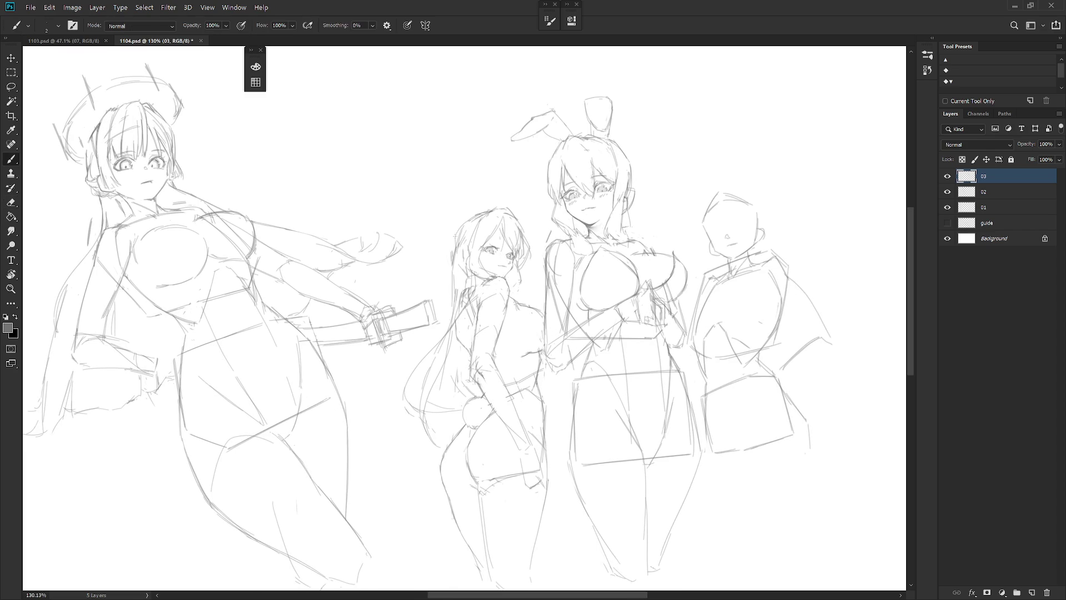
key("e")
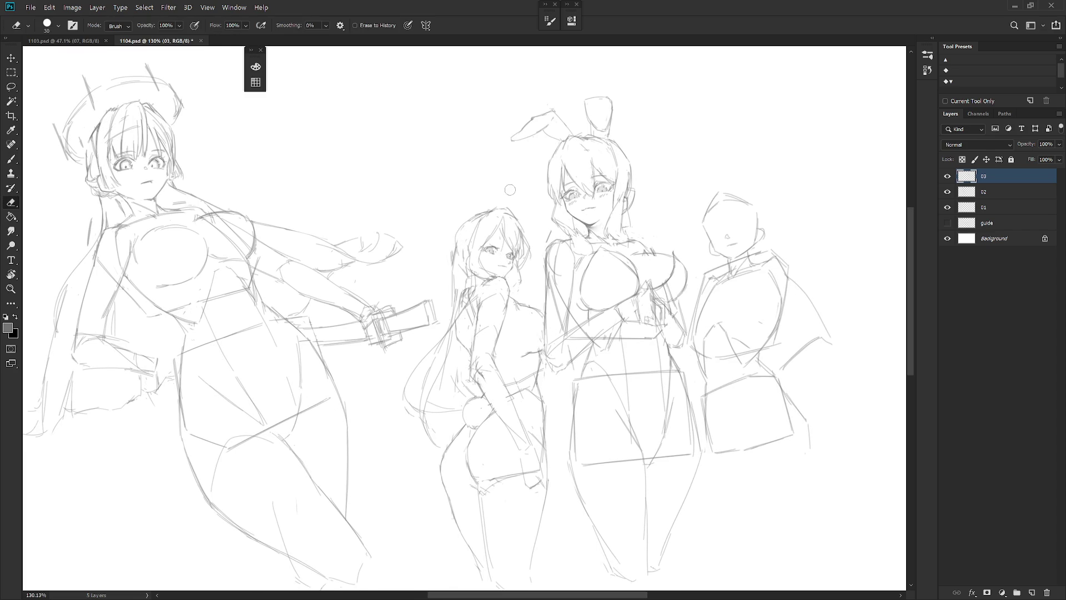
key("b")
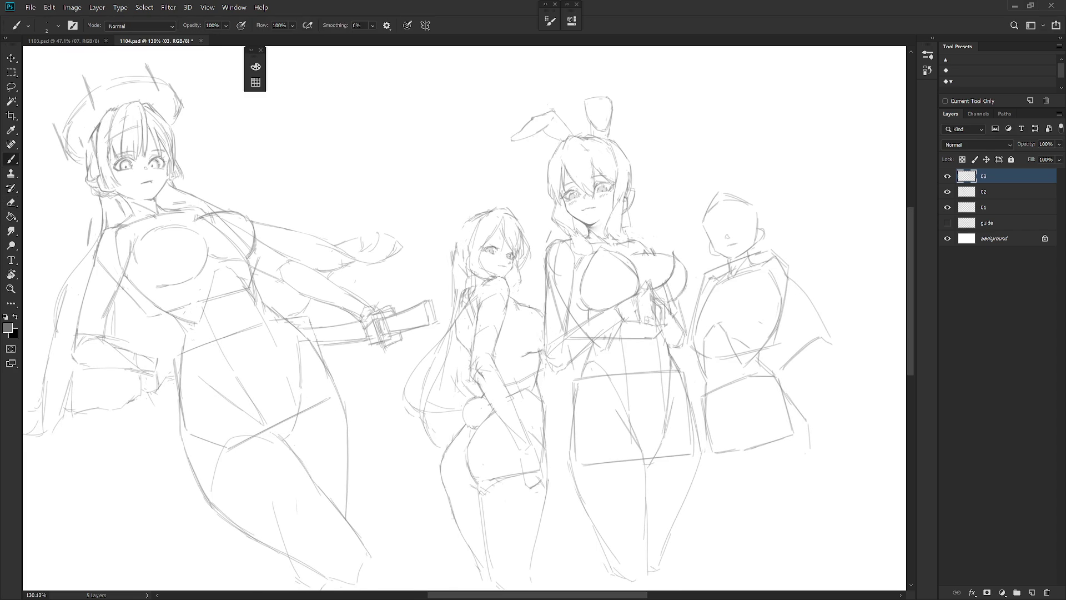
key("e")
left_click_drag(457, 250, 456, 300)
key("b")
Step: Erase leftover small strokes along the middle girl's left hair edge
key("e")
left_click_drag(461, 247, 455, 316)
key("b")
key("e")
key("b")
key("e")
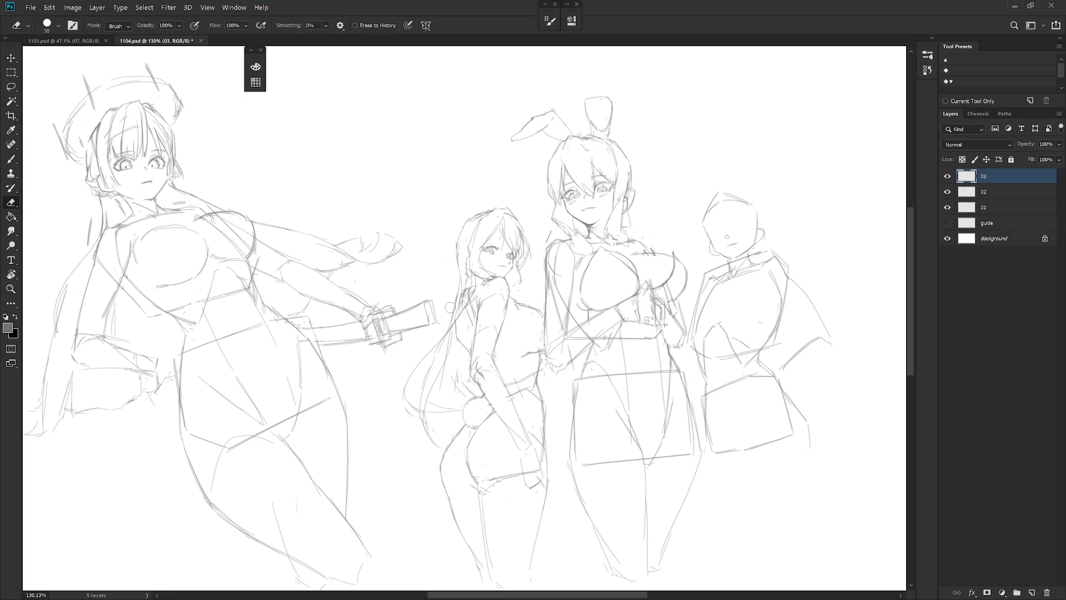
key("b")
key("e")
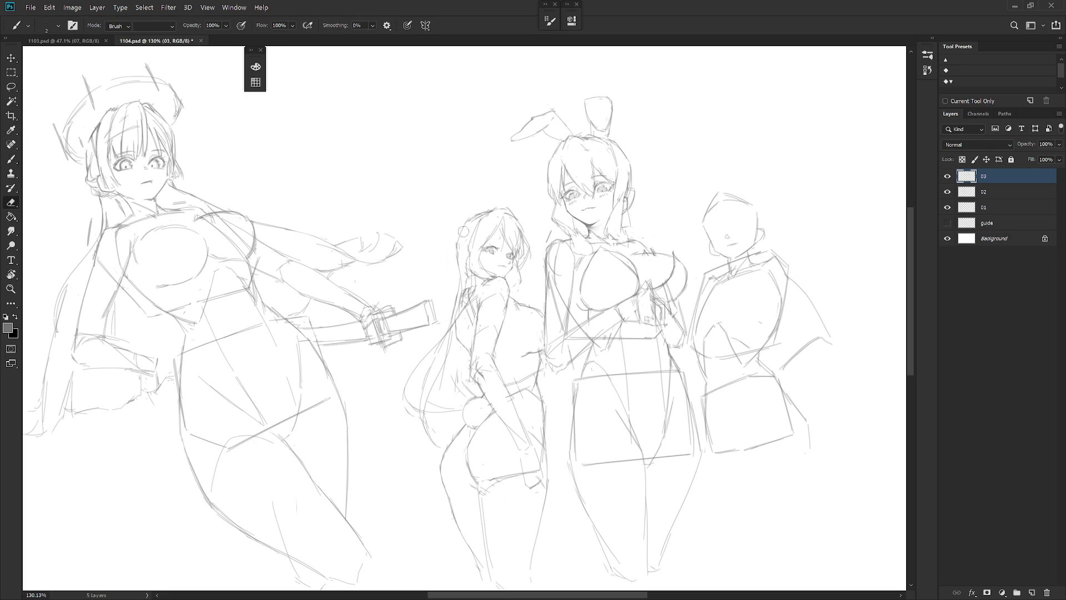
key("b")
scroll(496, 237, "up", 5)
Step: Draw hair strands across the middle girl's forehead and left eye, and redo the strand beside her chin
left_click_drag(514, 211, 471, 250)
mouse_move(516, 219)
left_mouse_down()
mouse_move(455, 268)
mouse_move(450, 333)
mouse_move(484, 335)
left_mouse_up()
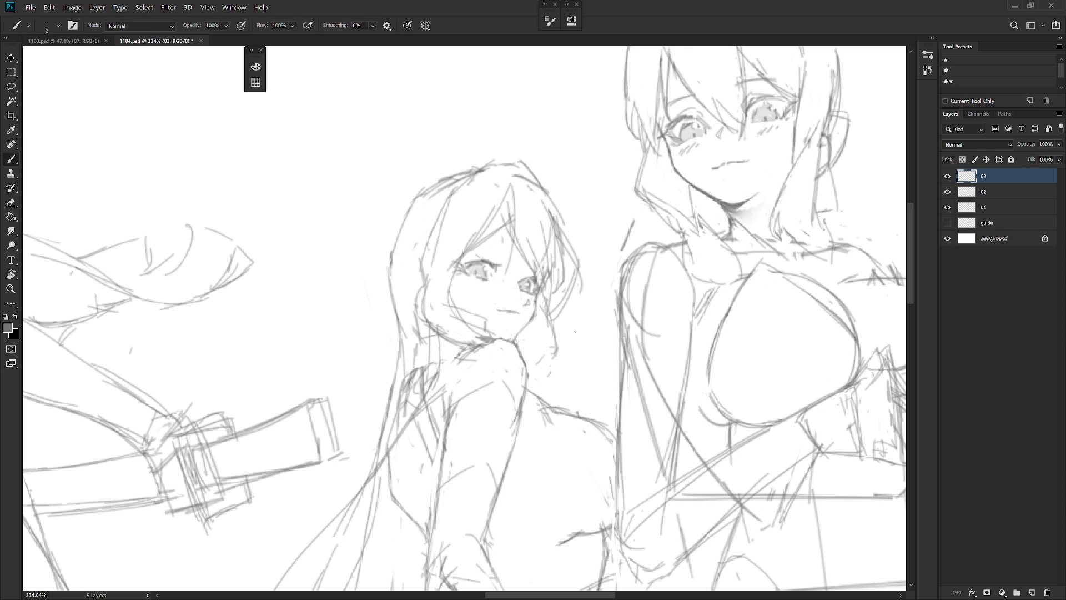
key("e")
left_click_drag(555, 339, 547, 356)
key("b")
mouse_move(537, 300)
left_mouse_down()
mouse_move(546, 330)
mouse_move(556, 328)
mouse_move(533, 322)
mouse_move(542, 339)
mouse_move(532, 335)
mouse_move(567, 346)
mouse_move(547, 382)
mouse_move(560, 360)
mouse_move(541, 348)
left_mouse_up()
Step: Add hair strokes beside her neck and shoulder, undoing the stray stroke below her chin
key("e")
key("b")
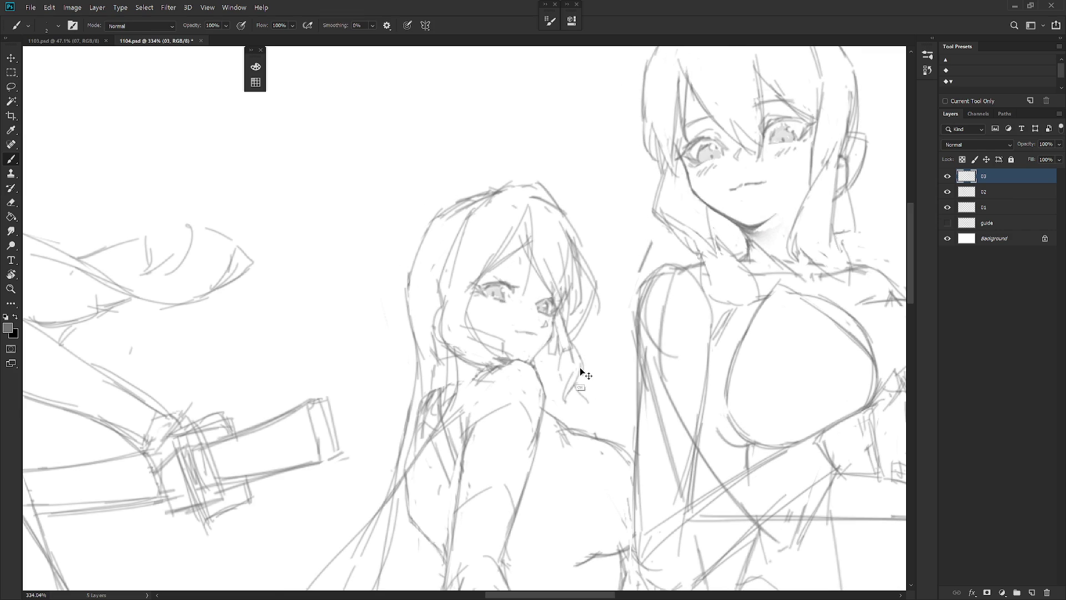
mouse_move(562, 376)
left_mouse_down()
mouse_move(577, 384)
mouse_move(552, 399)
mouse_move(581, 386)
left_mouse_up()
key("ctrl+z")
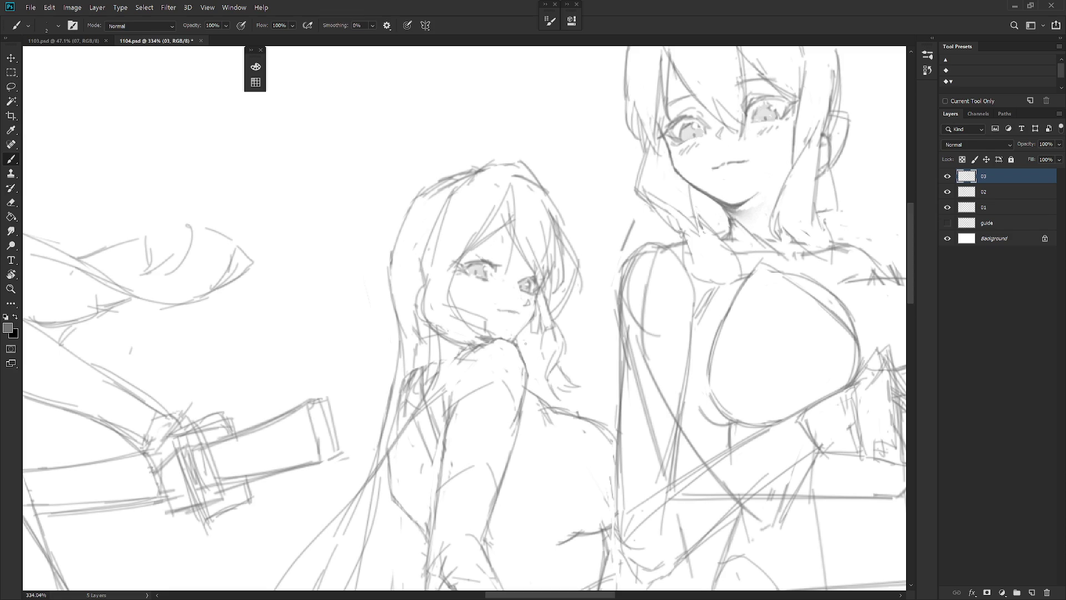
left_click_drag(538, 346, 549, 388)
mouse_move(572, 300)
left_mouse_down()
mouse_move(533, 278)
mouse_move(562, 249)
left_mouse_up()
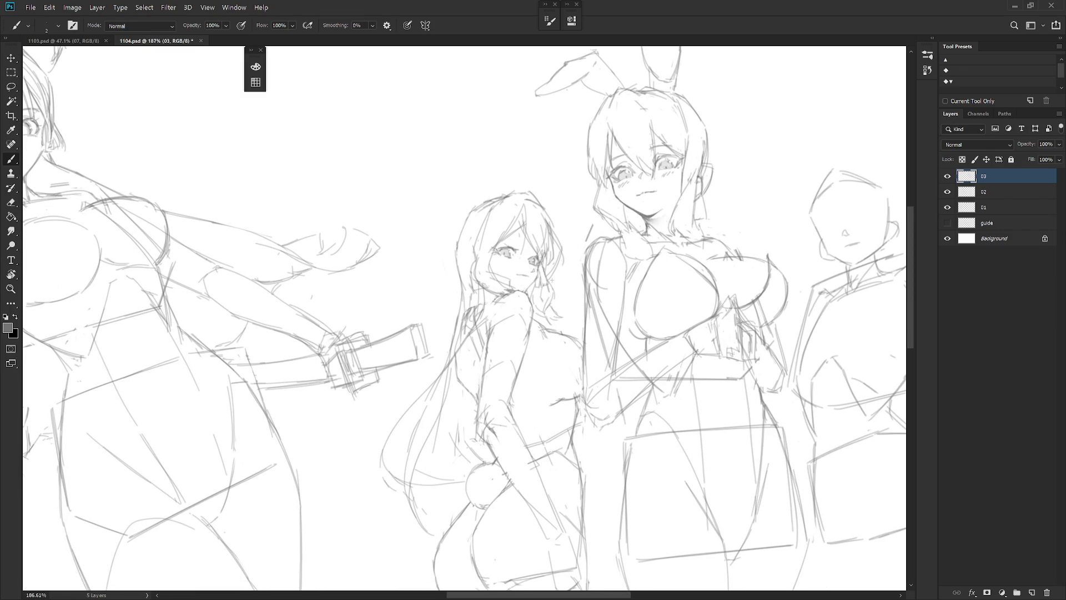
left_click_drag(556, 300, 576, 340)
mouse_move(560, 300)
left_mouse_down()
mouse_move(517, 300)
mouse_move(553, 303)
left_mouse_up()
key("e")
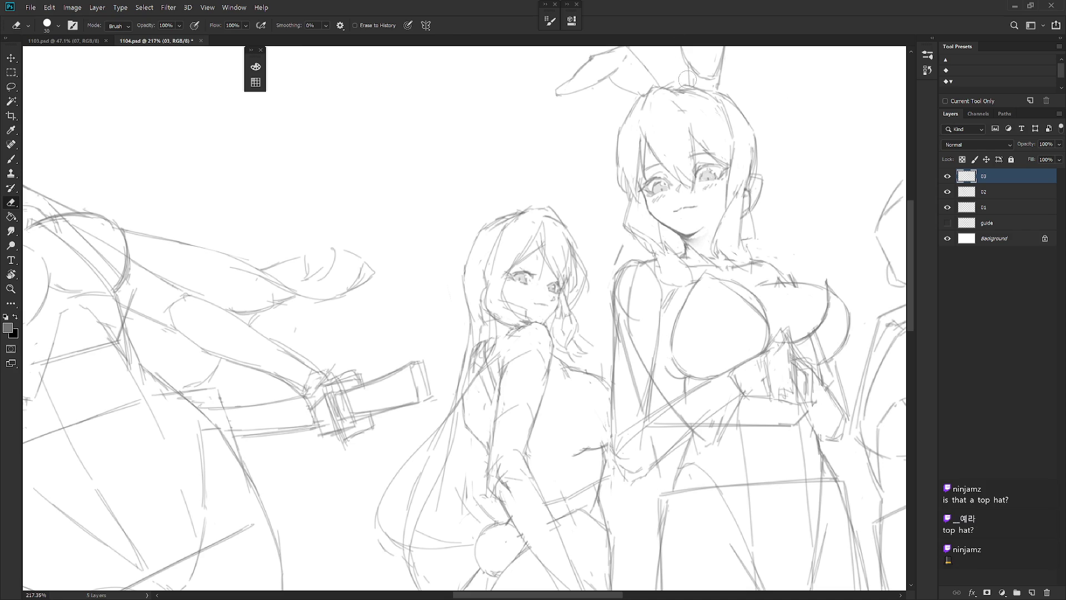
scroll(686, 61, "down", 3)
mouse_move(708, 245)
left_mouse_down()
mouse_move(682, 256)
mouse_move(686, 209)
left_mouse_up()
key("b")
scroll(686, 209, "down", 2)
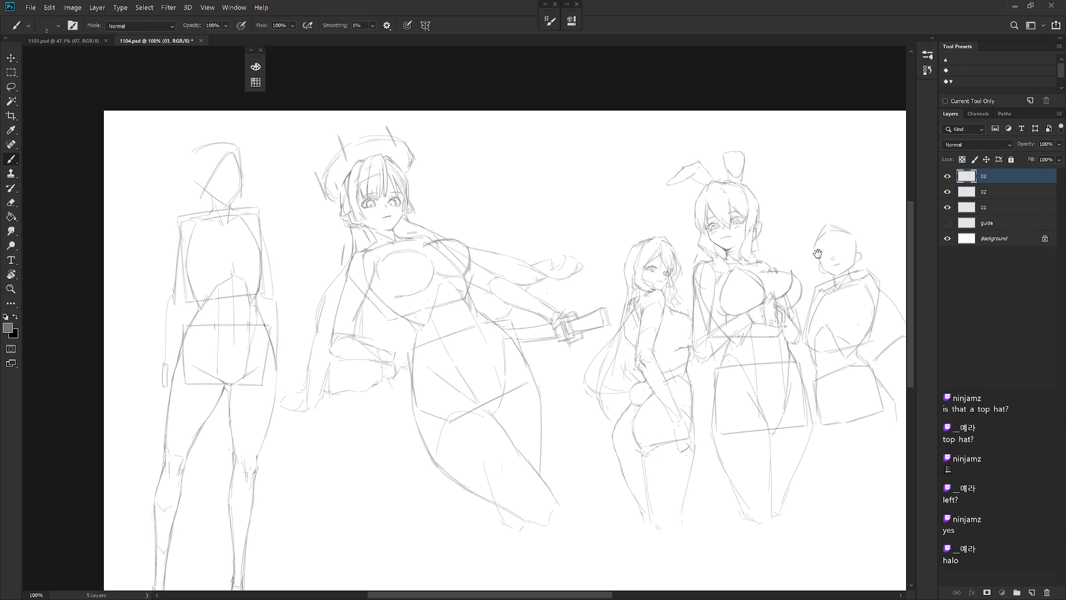
scroll(868, 228, "up", 3)
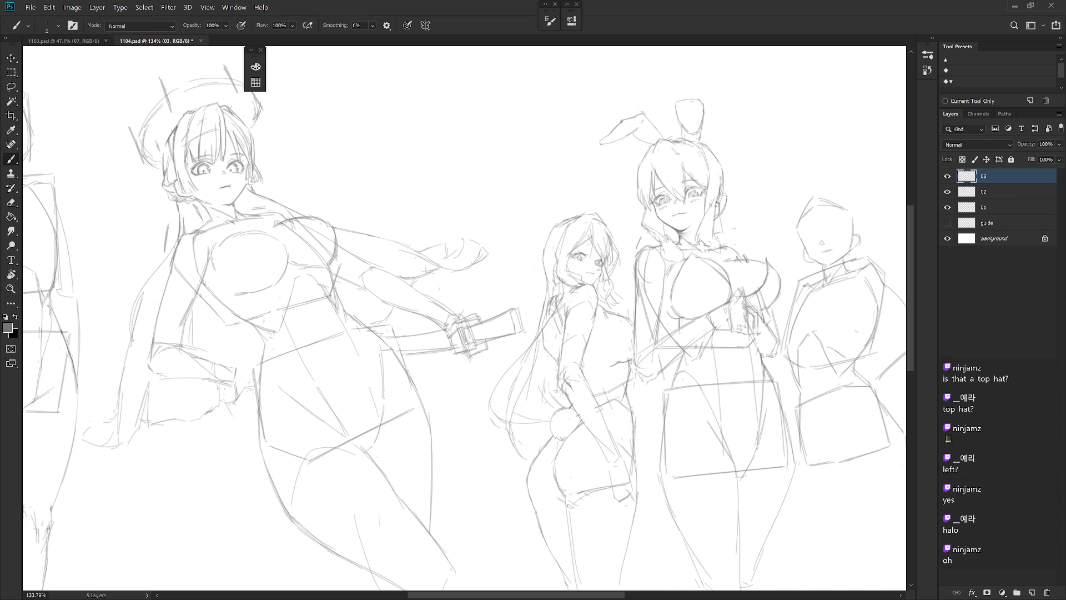
Step: Add a short stroke to the middle girl's hair and erase stray hair lines
scroll(572, 277, "up", 2)
key("e")
key("b")
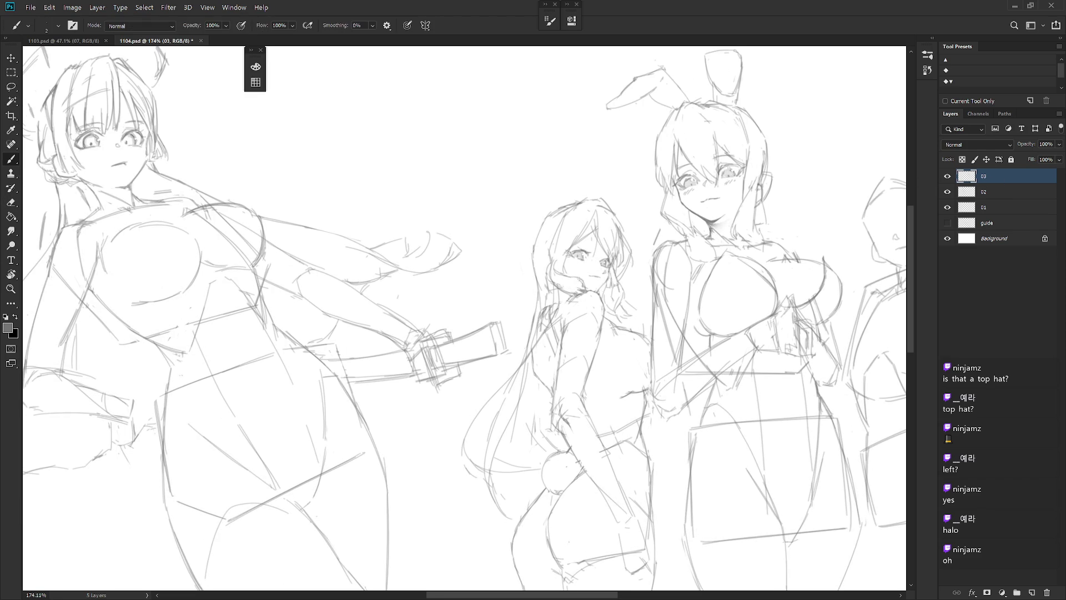
mouse_move(557, 256)
left_mouse_down()
mouse_move(558, 272)
mouse_move(600, 272)
mouse_move(589, 289)
mouse_move(564, 294)
left_mouse_up()
key("e")
key("b")
key("e")
key("b")
Step: Clean up remaining stray lines and draw a short strand on the hair by her neck
key("e")
key("b")
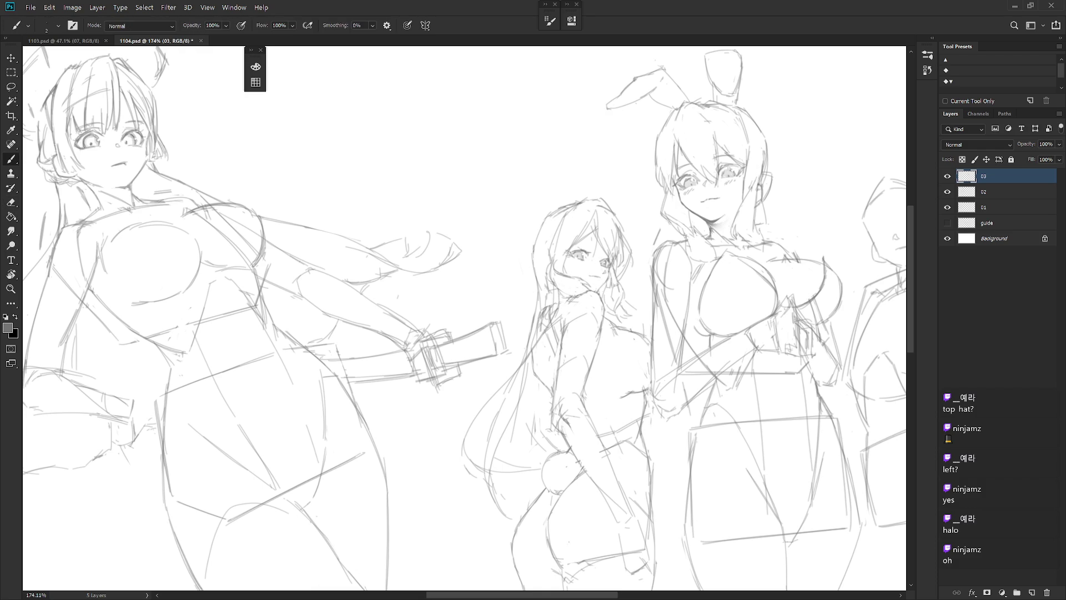
key("e")
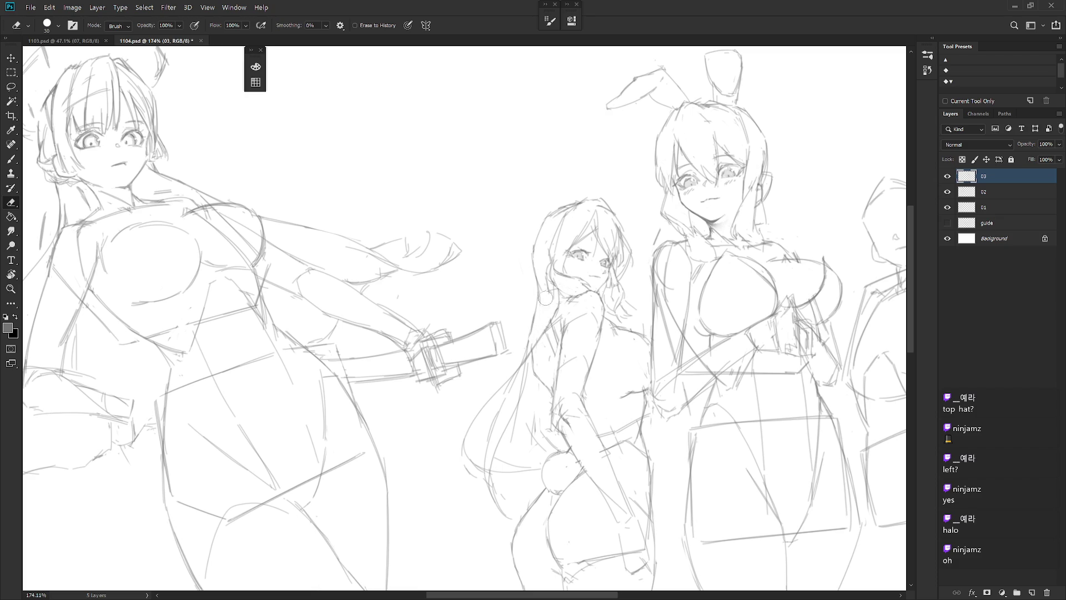
key("b")
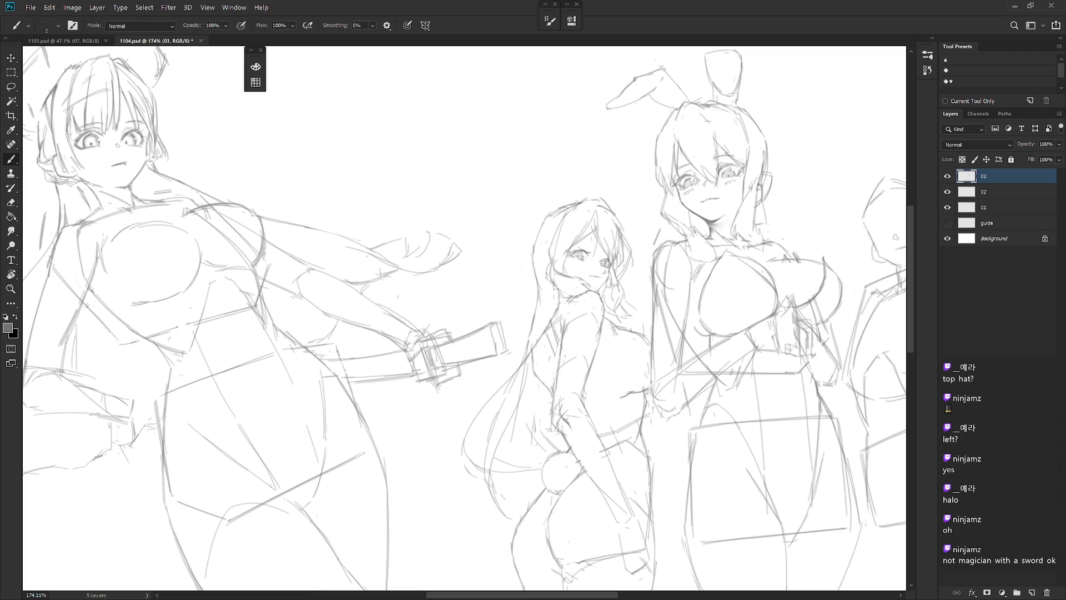
left_click_drag(562, 291, 553, 318)
scroll(560, 286, "down", 2)
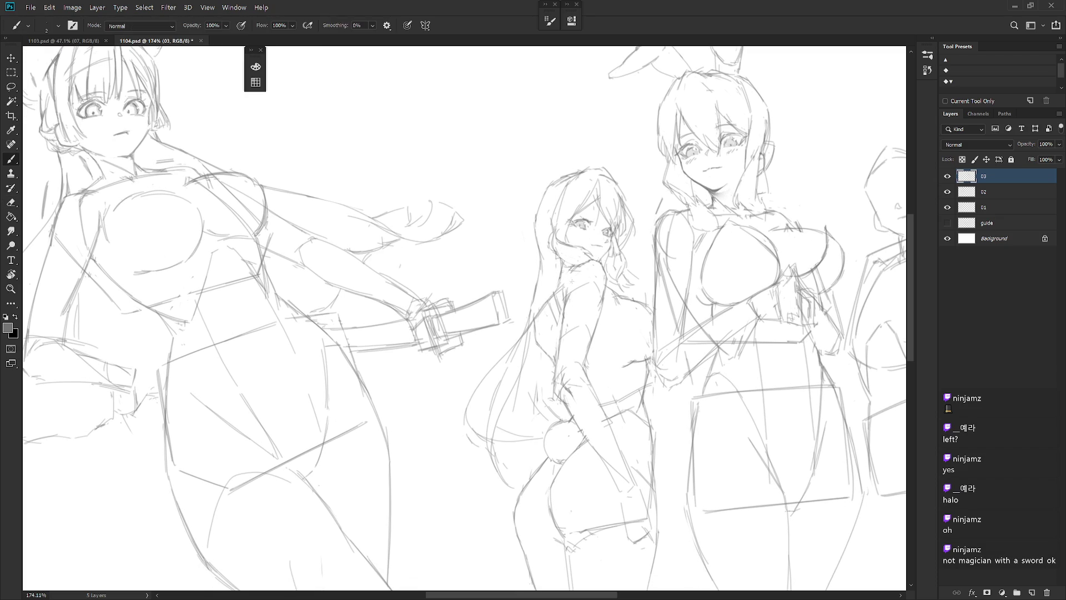
scroll(622, 360, "down", 2)
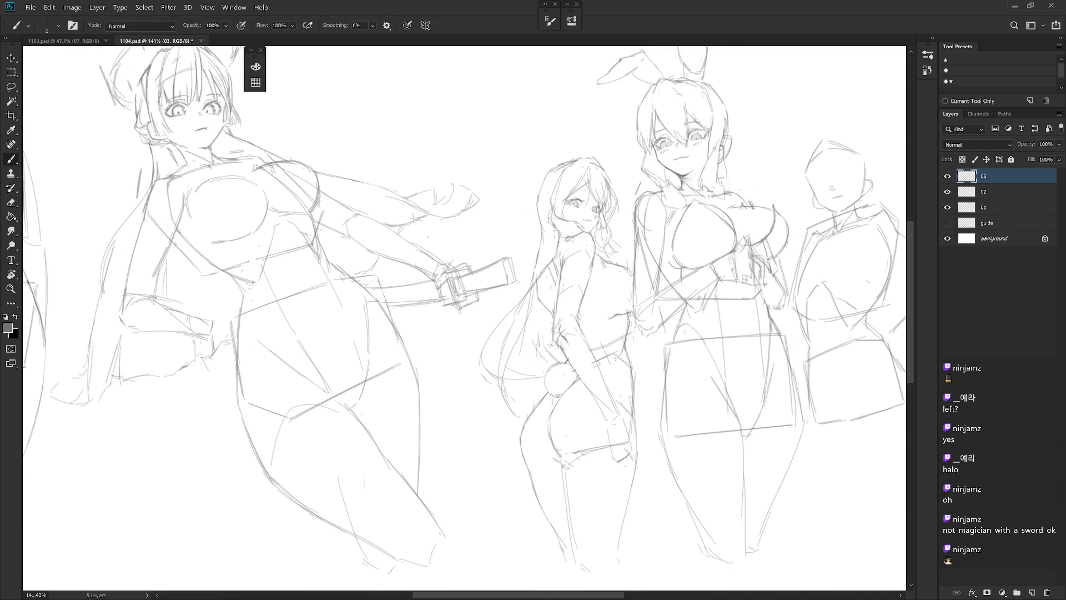
scroll(618, 286, "up", 4)
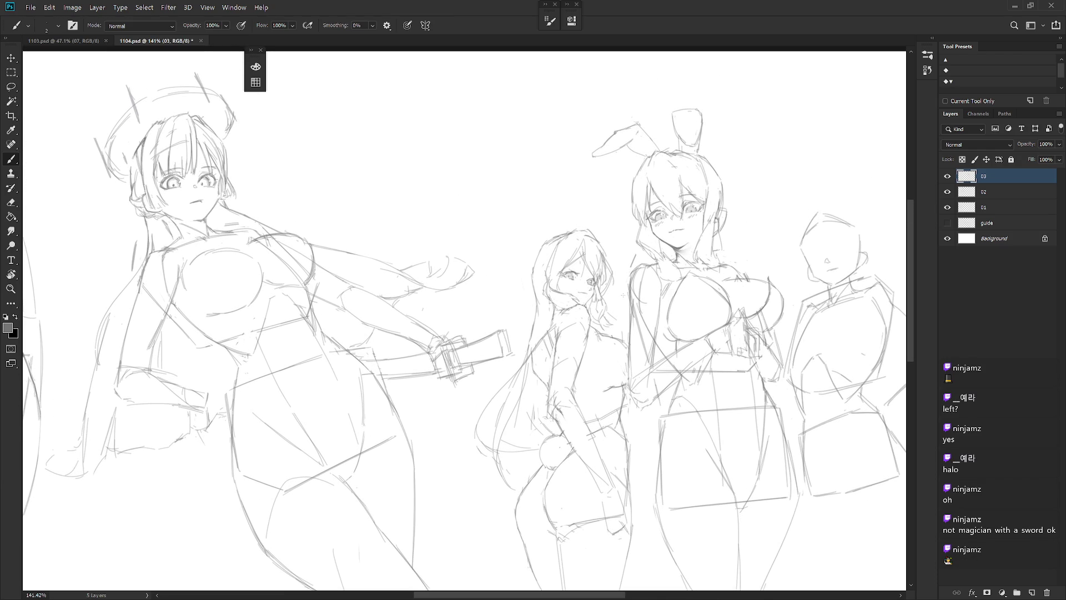
Step: Draw the first bunny ear above the middle girl's head, undoing a stray curve
mouse_move(558, 234)
left_mouse_down()
mouse_move(576, 204)
mouse_move(598, 212)
left_mouse_up()
key("ctrl+z")
key("ctrl+z")
key("ctrl+z")
left_click_drag(573, 182, 562, 222)
key("ctrl+z")
left_click_drag(580, 187, 577, 217)
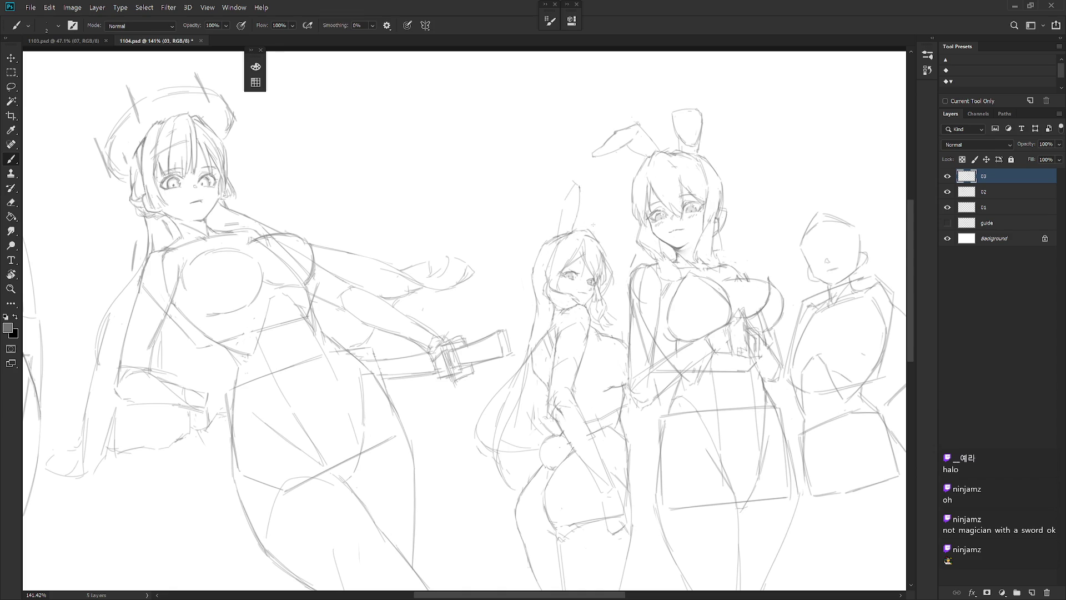
Step: Add the second ear stroke by her hair, then extend and shape the small ear's tip and edge
left_click_drag(596, 235, 619, 225)
key("ctrl+z")
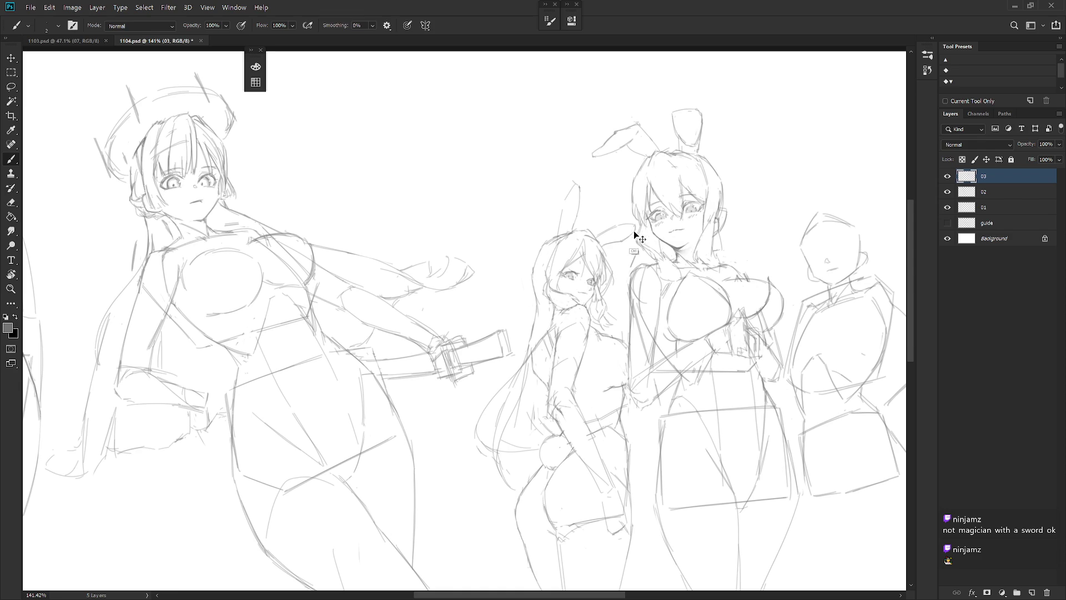
key("e")
key("b")
left_click_drag(637, 232, 599, 241)
left_click_drag(579, 195, 583, 219)
left_click_drag(581, 183, 565, 199)
key("e")
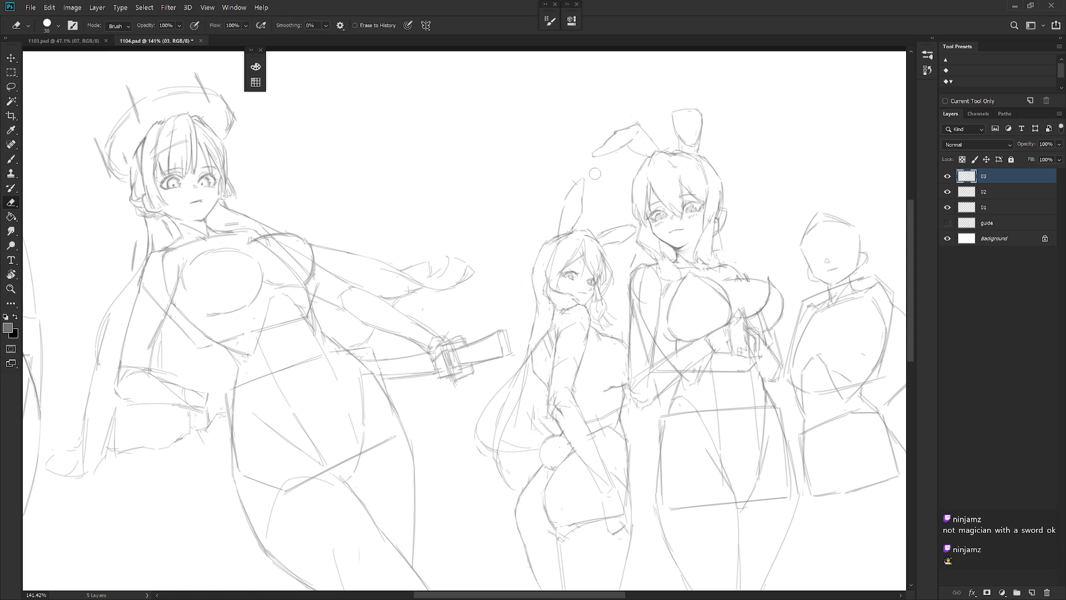
key("b")
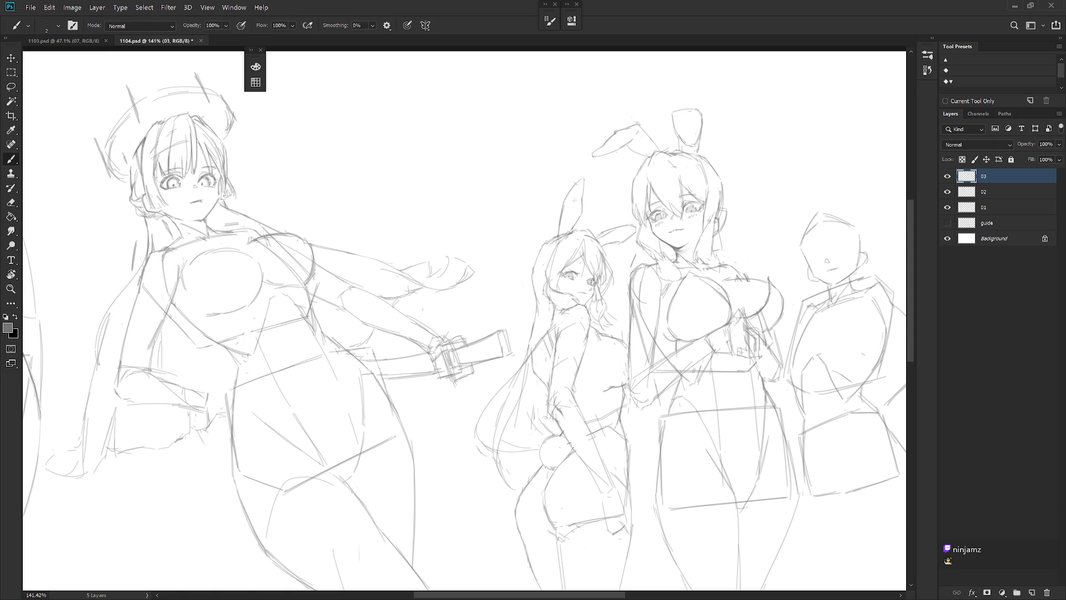
scroll(575, 200, "down", 3)
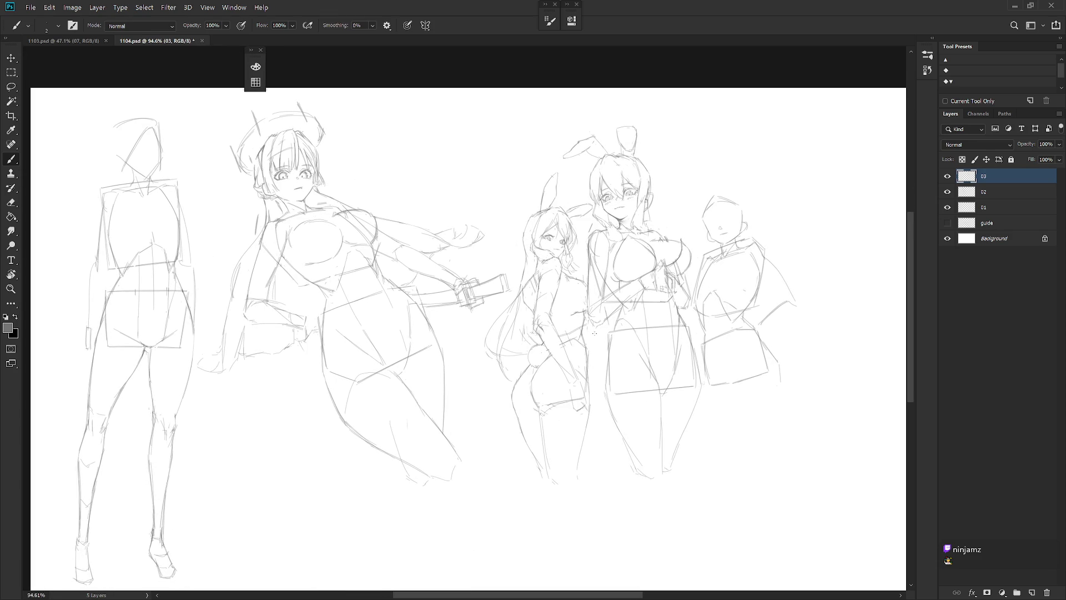
Step: Try redrawing the middle girl's thigh line, undoing both attempts
scroll(573, 210, "up", 4)
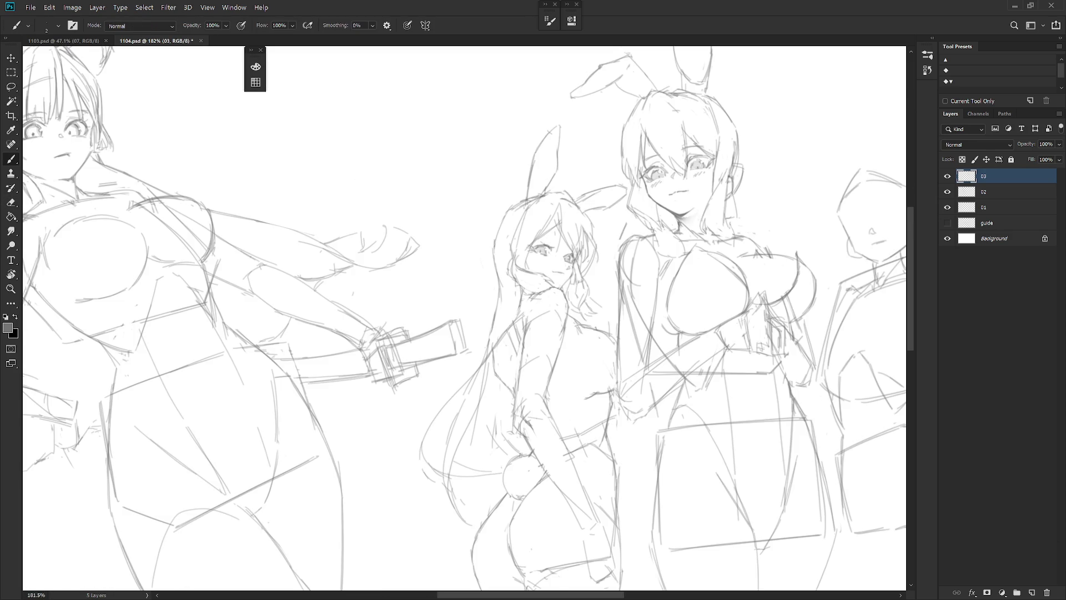
key("e")
key("b")
scroll(607, 210, "down", 3)
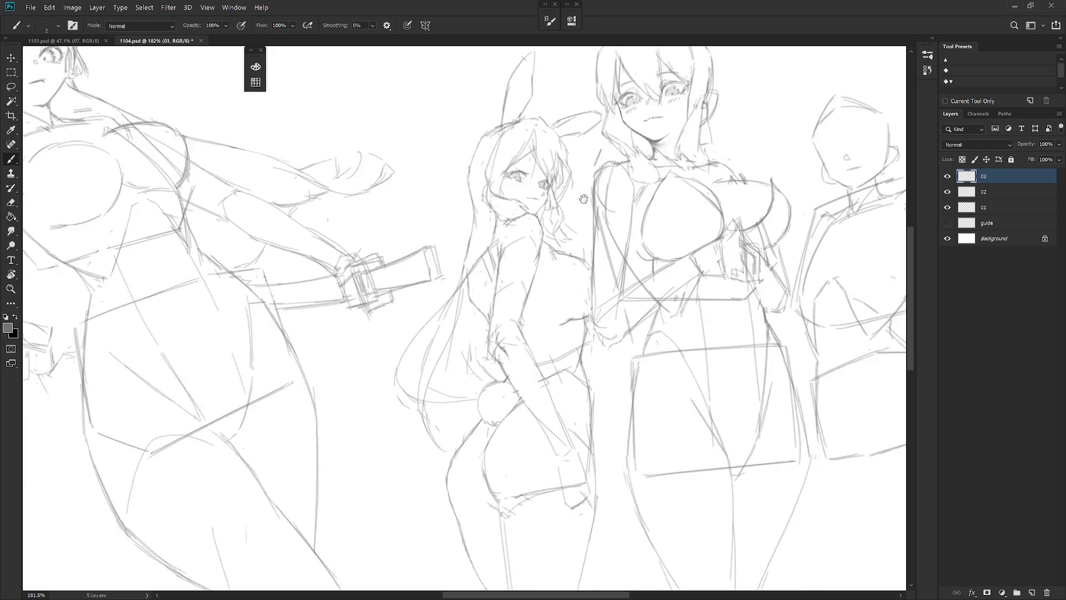
key("e")
mouse_move(481, 349)
left_mouse_down()
mouse_move(494, 425)
mouse_move(494, 386)
left_mouse_up()
key("b")
key("ctrl+z")
left_click_drag(481, 345, 504, 434)
key("ctrl+z")
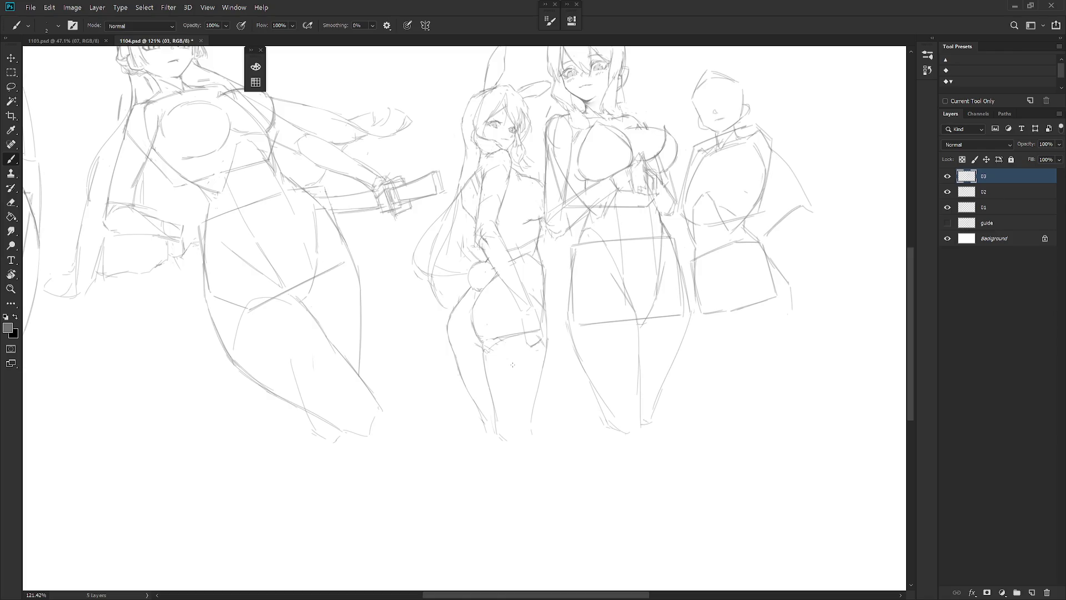
Step: Erase stray lines at the bunny girl's hip and add a short stroke by her arm
key("e")
mouse_move(497, 342)
left_mouse_down()
mouse_move(490, 347)
mouse_move(515, 333)
left_mouse_up()
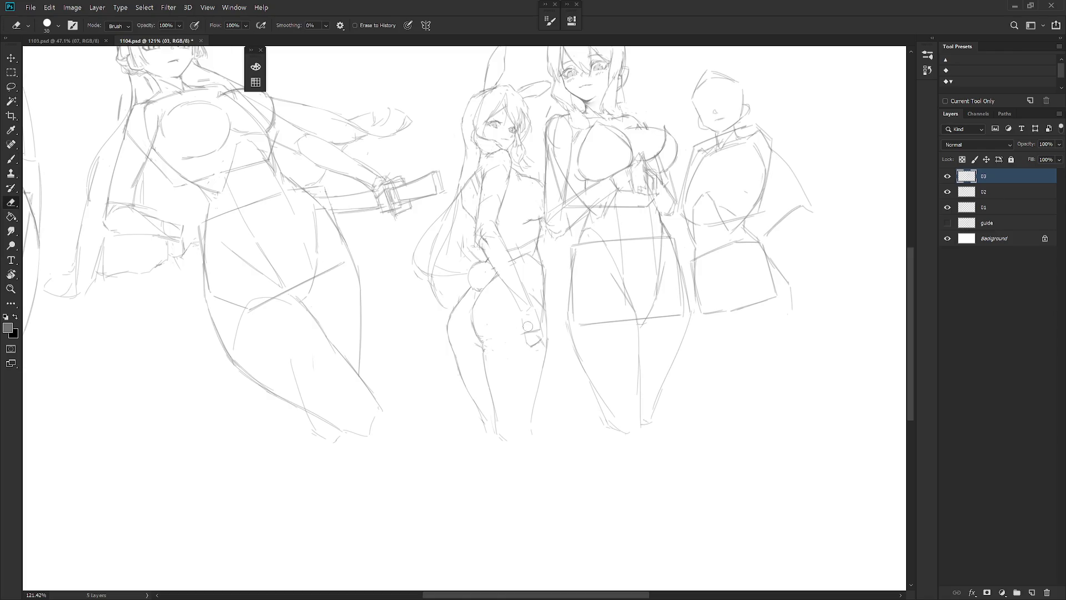
key("b")
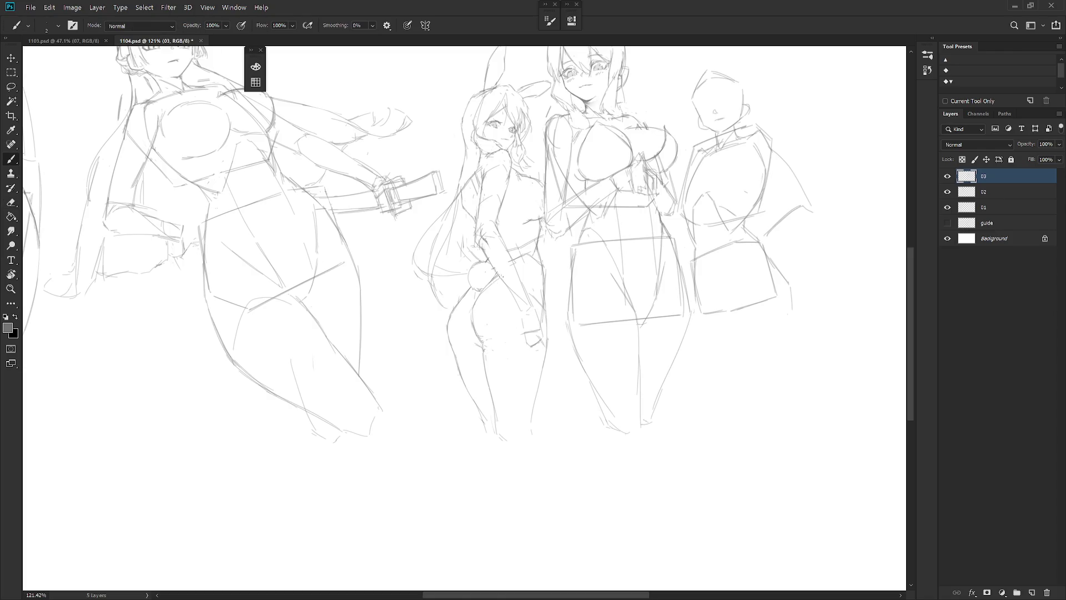
left_click_drag(518, 261, 533, 256)
key("e")
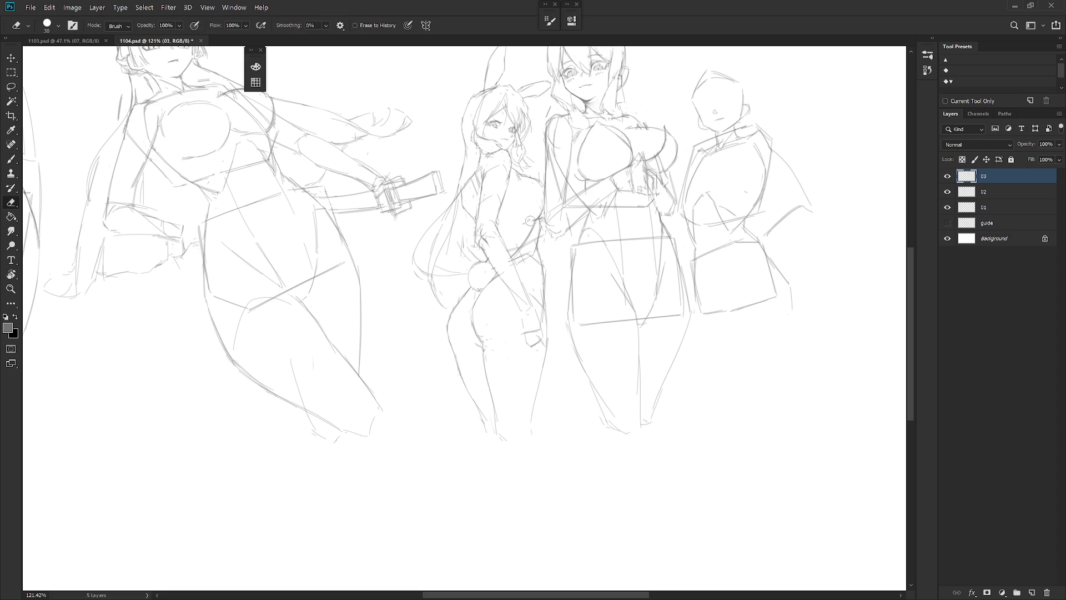
key("b")
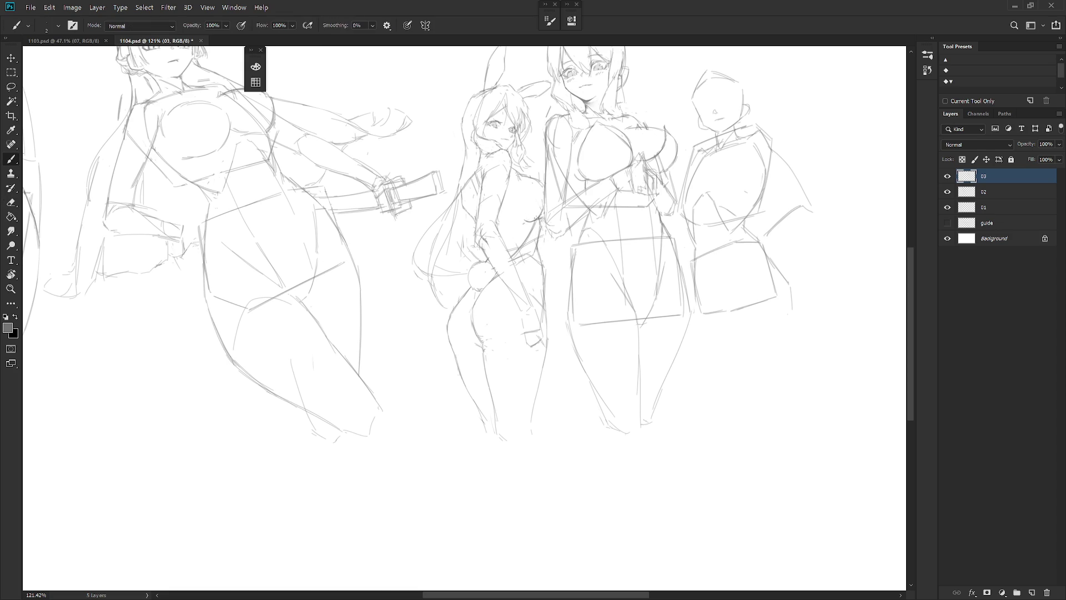
key("e")
key("b")
Step: Draw a pencil stroke along the figure's side and strengthen her right hip line
key("e")
key("b")
key("e")
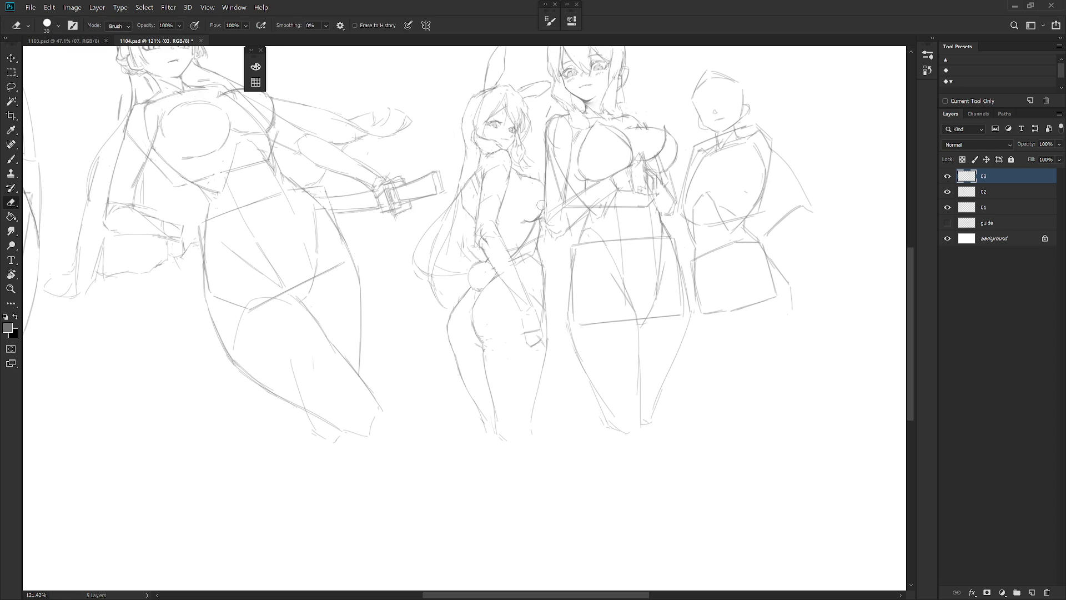
key("b")
key("e")
key("b")
left_click_drag(537, 251, 543, 273)
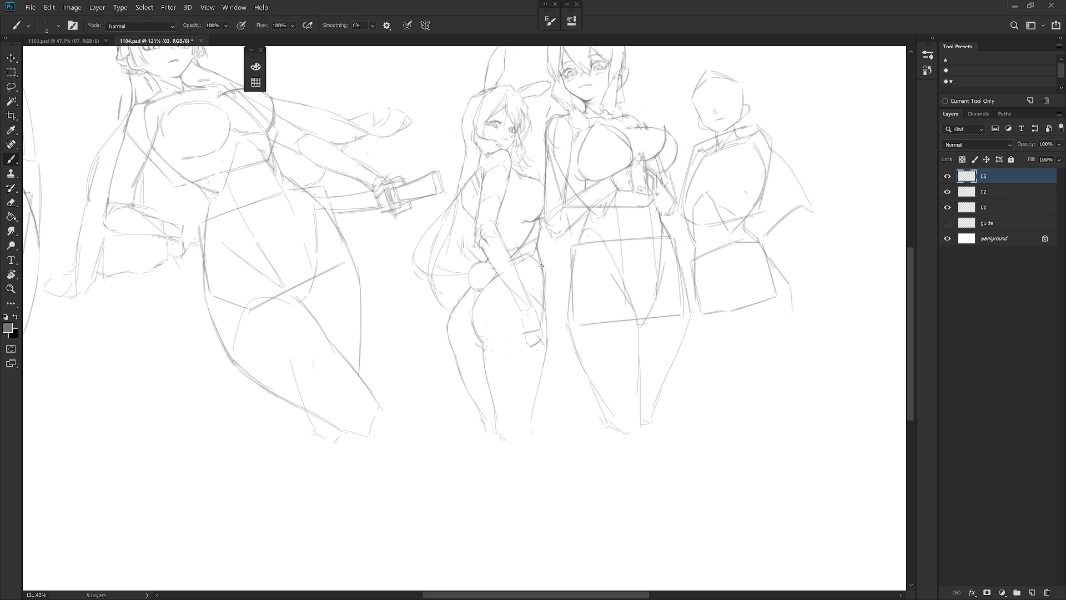
key("e")
key("b")
left_click_drag(544, 300, 546, 336)
mouse_move(576, 369)
left_mouse_down()
mouse_move(568, 376)
mouse_move(581, 376)
left_mouse_up()
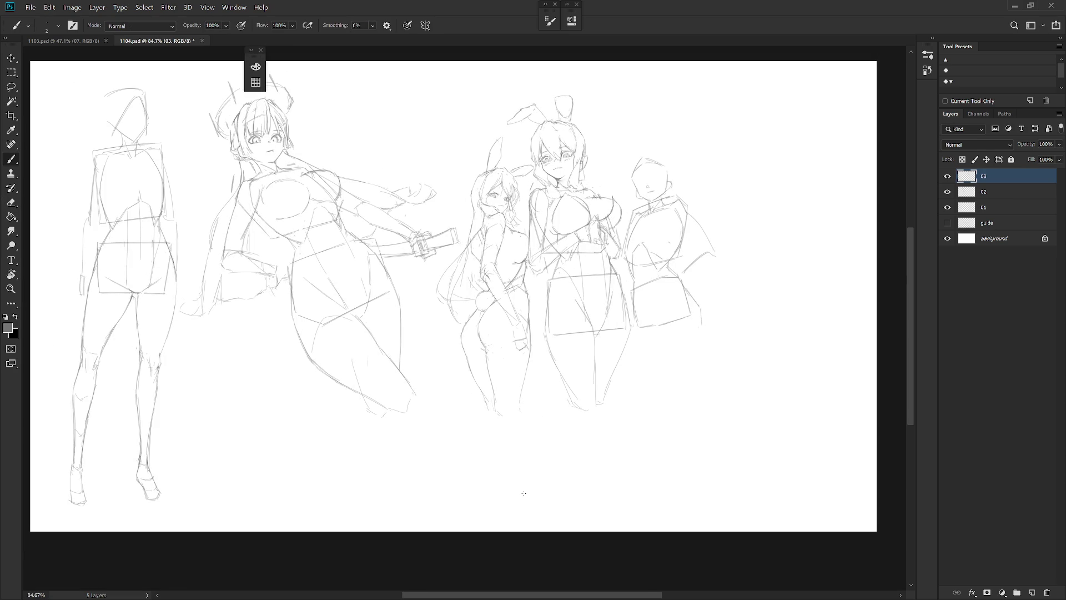
Step: Zoom in on the smaller bunny girl's head and add a thin stroke to her hair
left_click_drag(502, 175, 514, 177)
key("e")
key("b")
mouse_move(493, 194)
left_mouse_down()
mouse_move(502, 205)
mouse_move(486, 214)
mouse_move(491, 197)
left_mouse_up()
key("e")
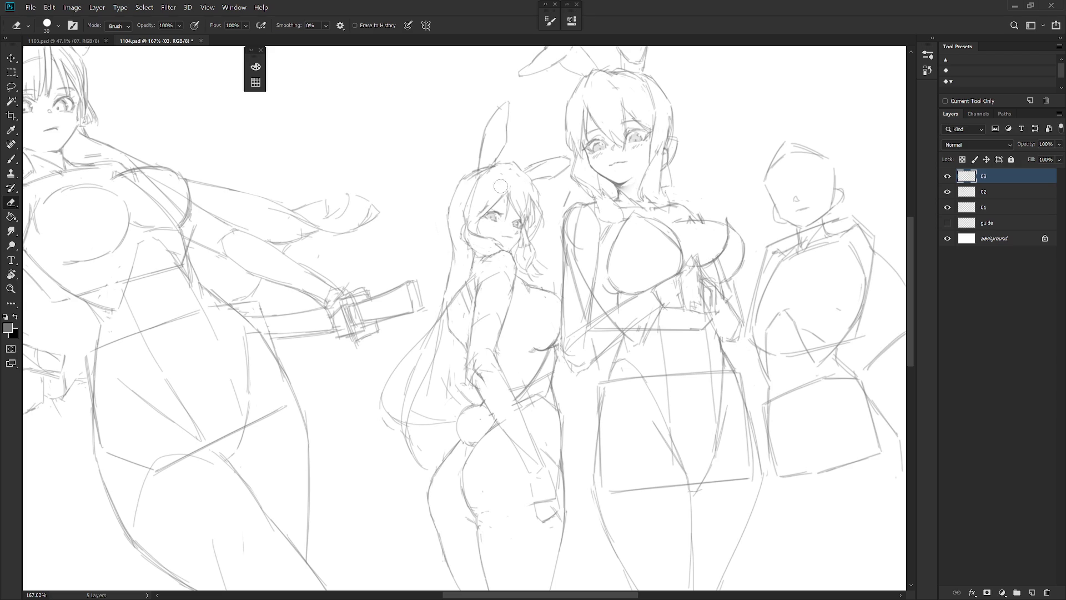
key("b")
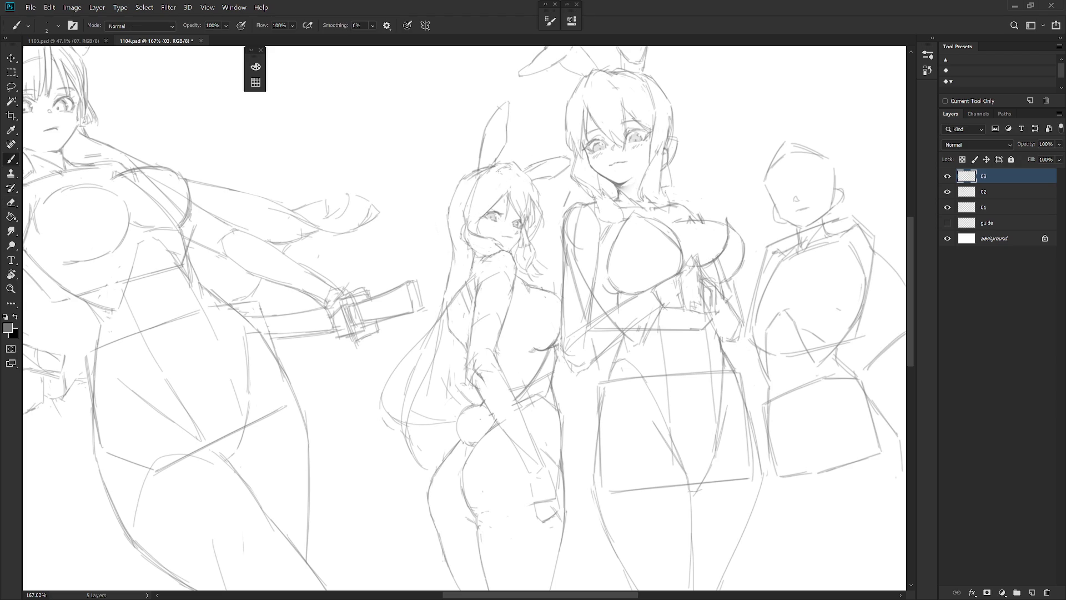
Step: Draw more hair strands along the left side of her head, then fit the sheet in view
left_click_drag(488, 178, 468, 211)
left_click_drag(505, 169, 481, 211)
key("e")
key("b")
scroll(622, 272, "down", 1)
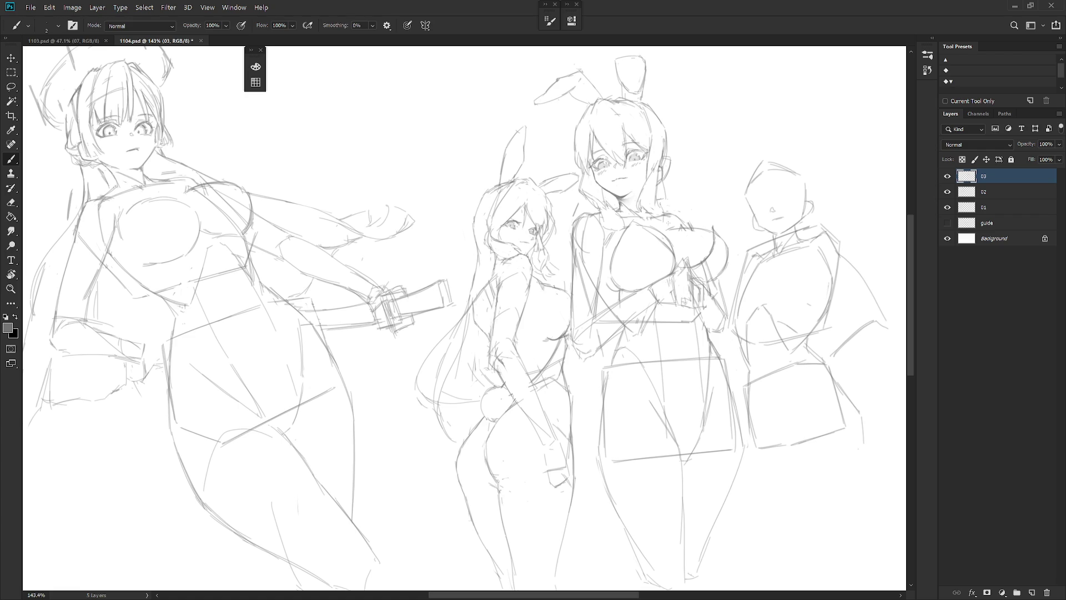
scroll(668, 223, "down", 2)
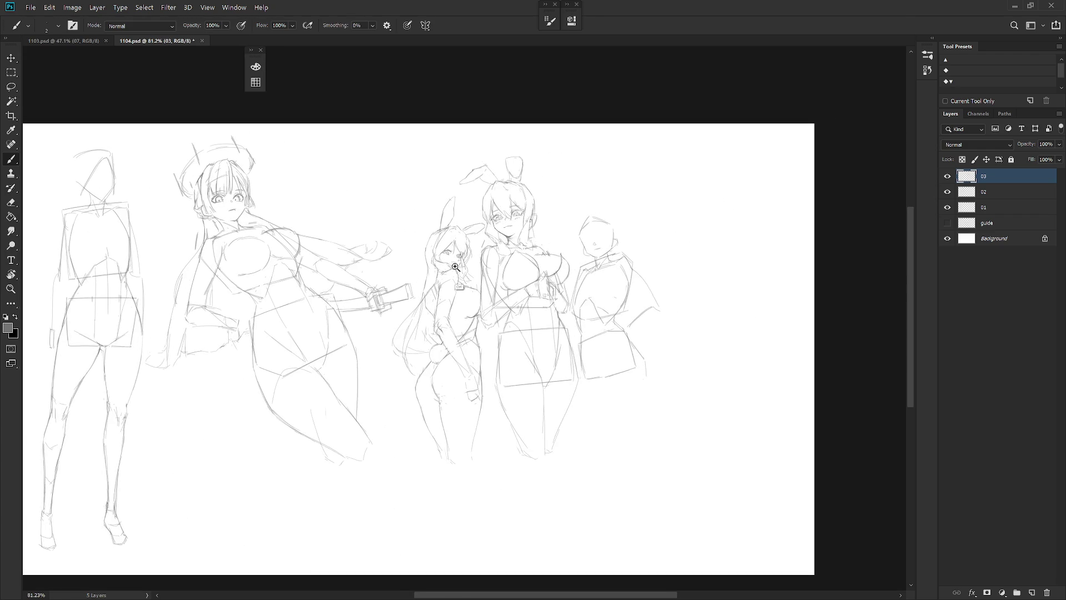
scroll(446, 258, "up", 4)
key("e")
key("b")
key("e")
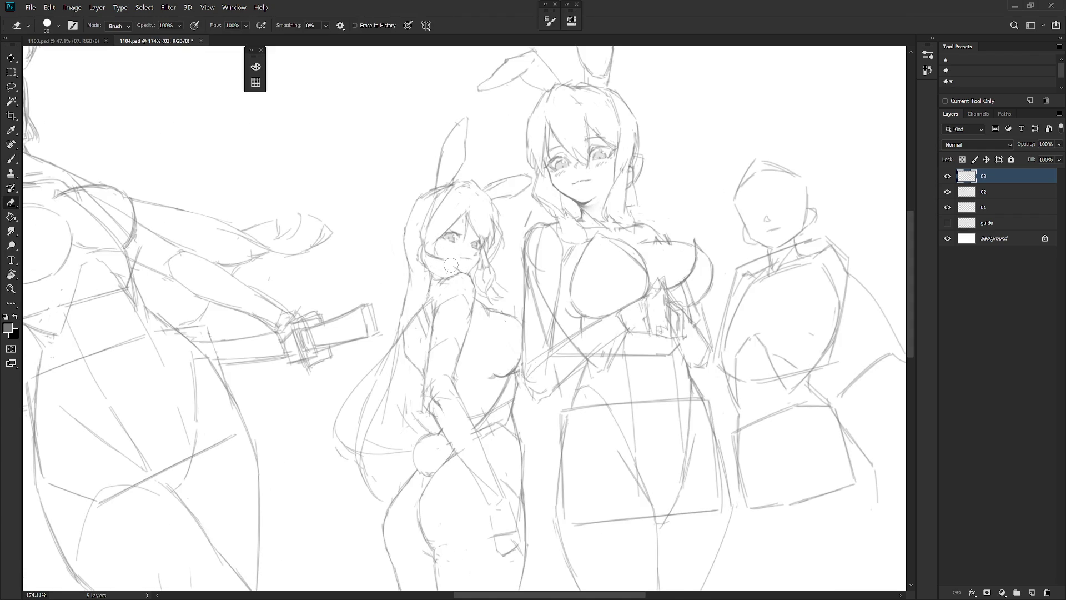
key("b")
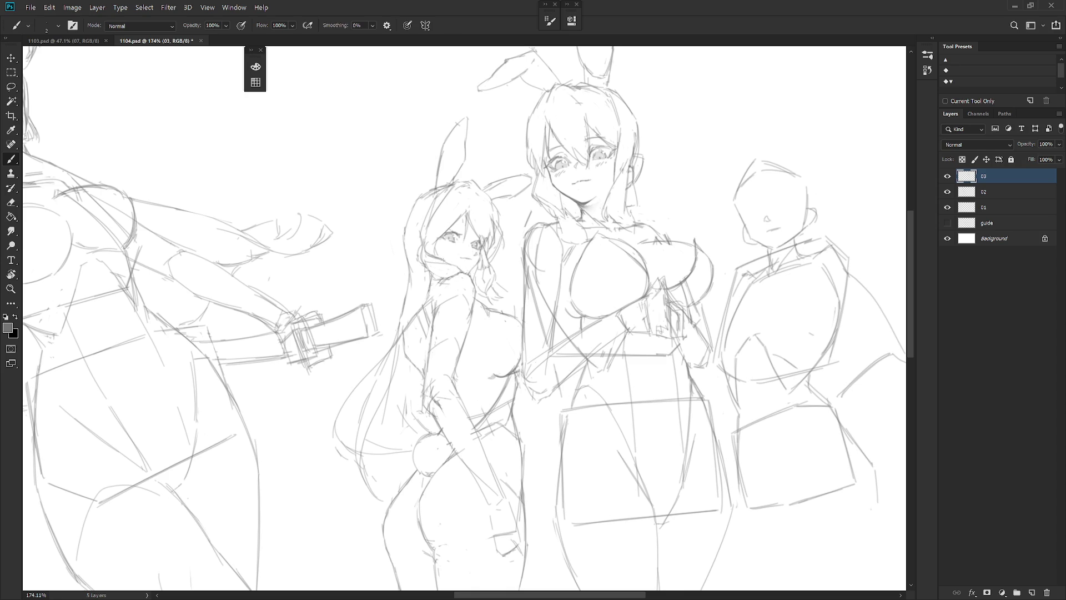
key("ctrl+0")
Step: Flip the canvas horizontally to check the drawing and zoom in on the middle bunny girl's face
key("h")
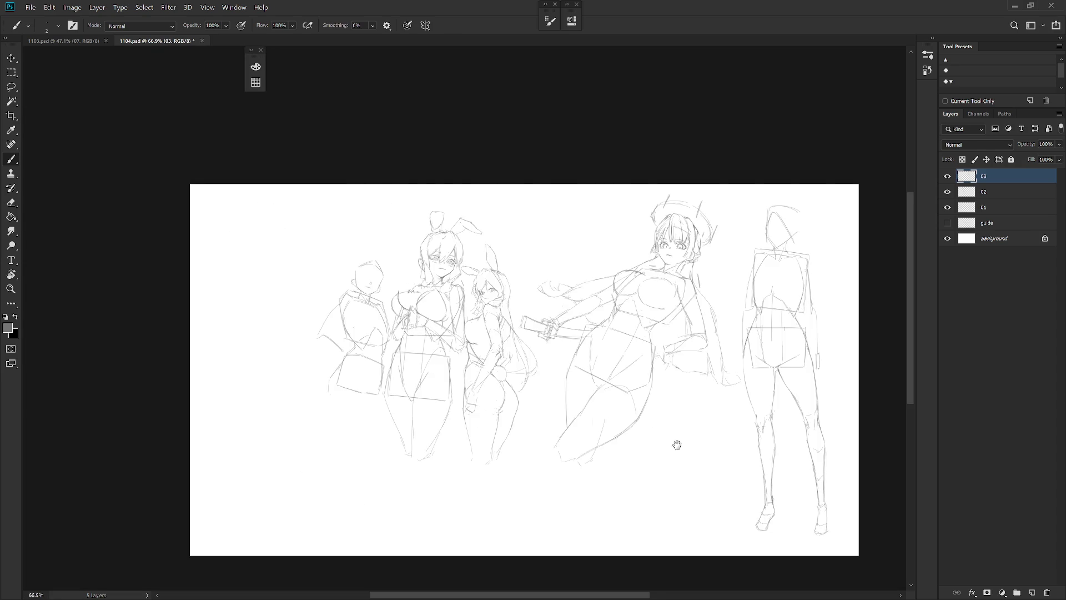
key("ctrl+minus")
mouse_move(457, 281)
left_mouse_down()
mouse_move(482, 260)
mouse_move(589, 356)
left_mouse_up()
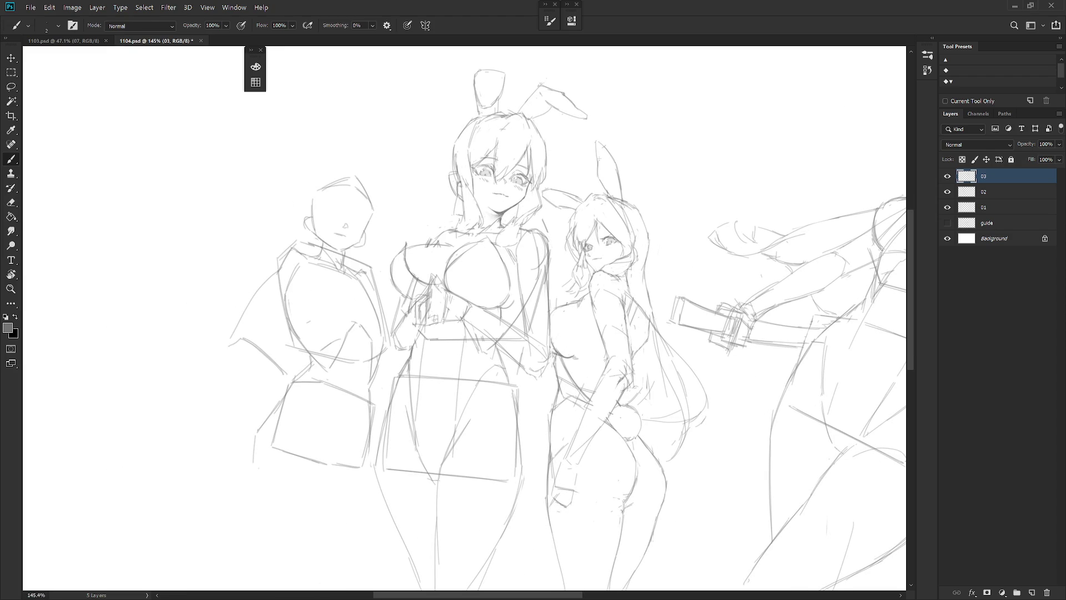
Step: Sample the sketch grey and add a few faint strands to the hair beside her cheek
left_click(572, 243, "alt")
left_click_drag(571, 253, 572, 262)
left_click(571, 230, "alt")
left_click_drag(567, 225, 563, 253)
left_click(574, 228, "alt")
key("e")
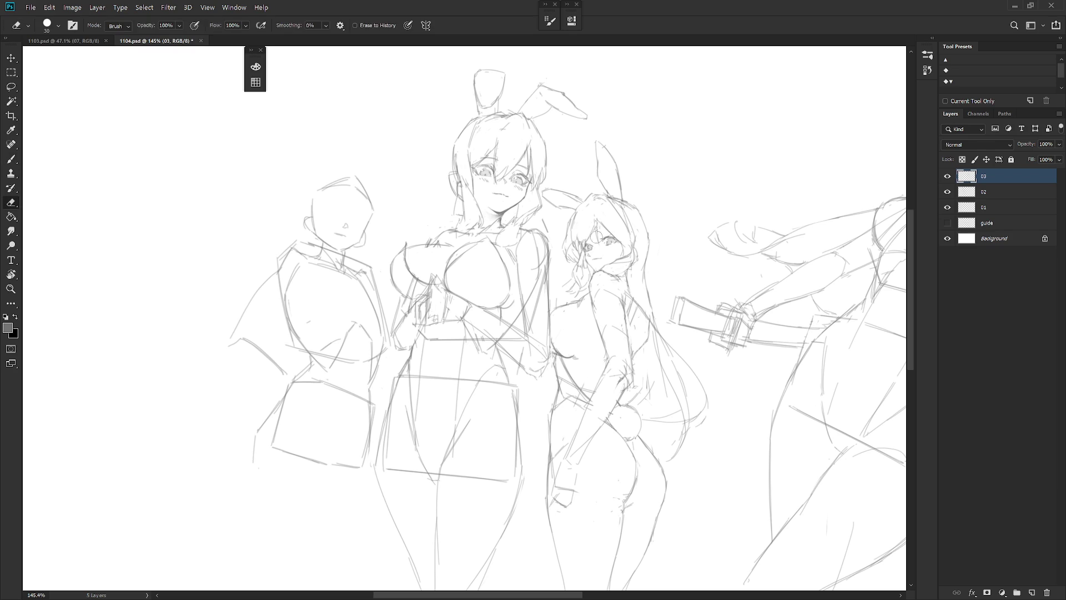
key("b")
key("e")
key("b")
key("e")
key("b")
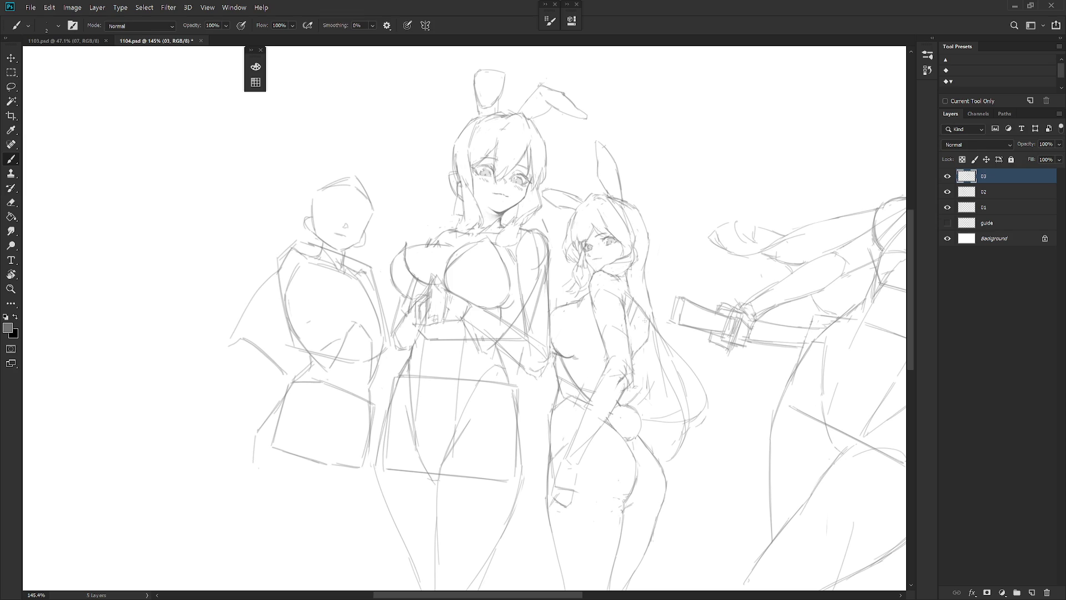
scroll(635, 421, "down", 3)
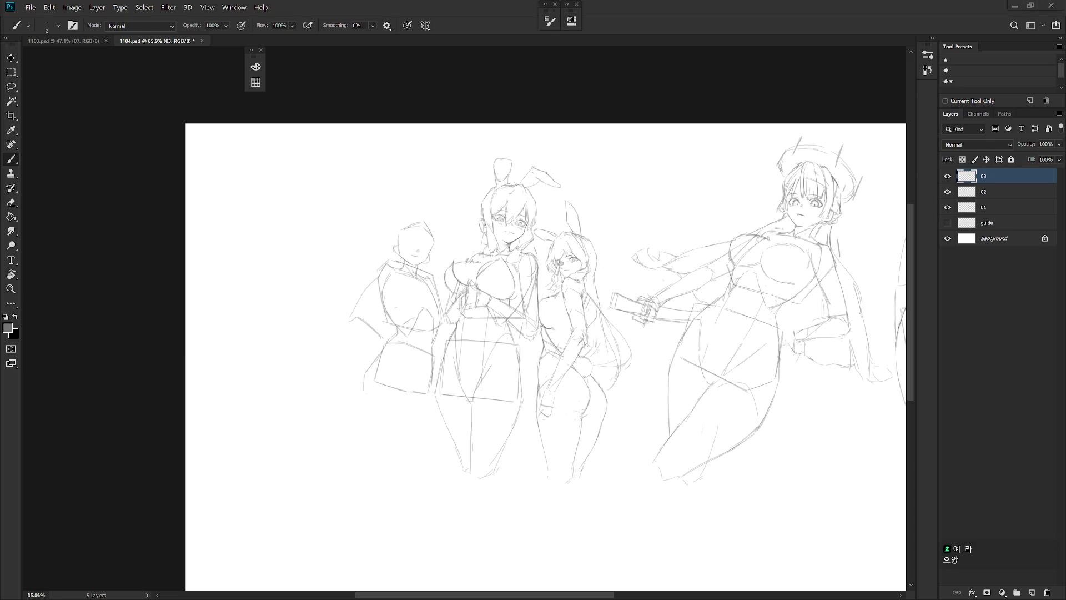
scroll(527, 305, "up", 3)
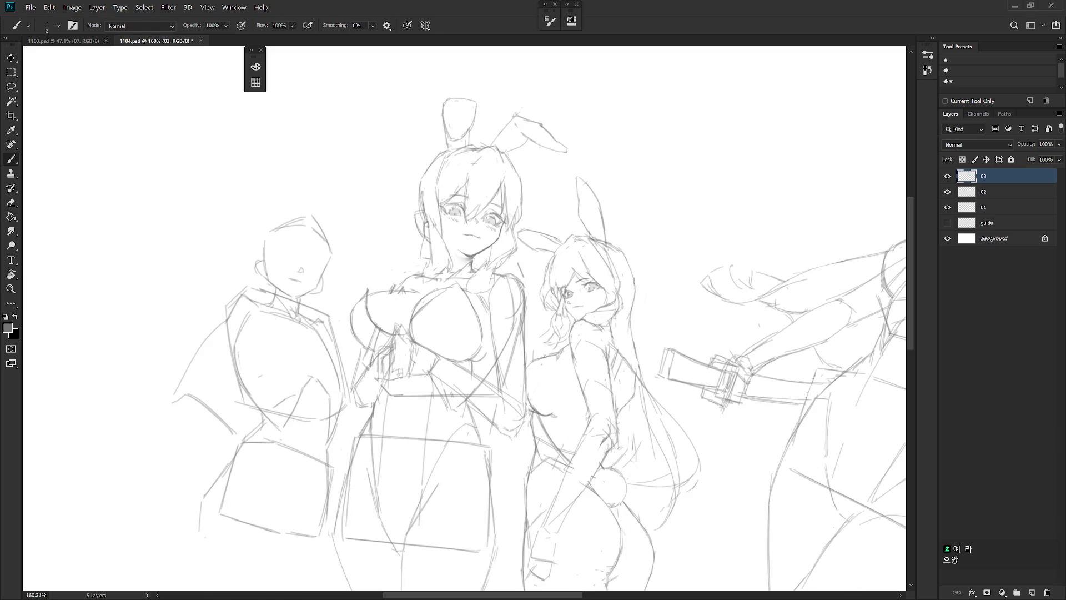
key("e")
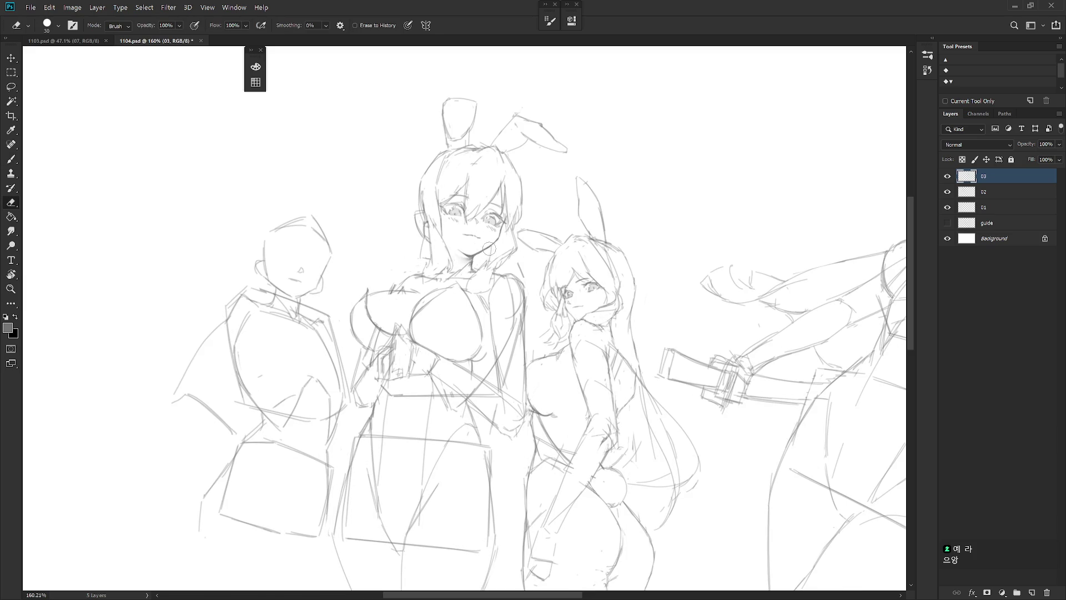
scroll(516, 229, "down", 2)
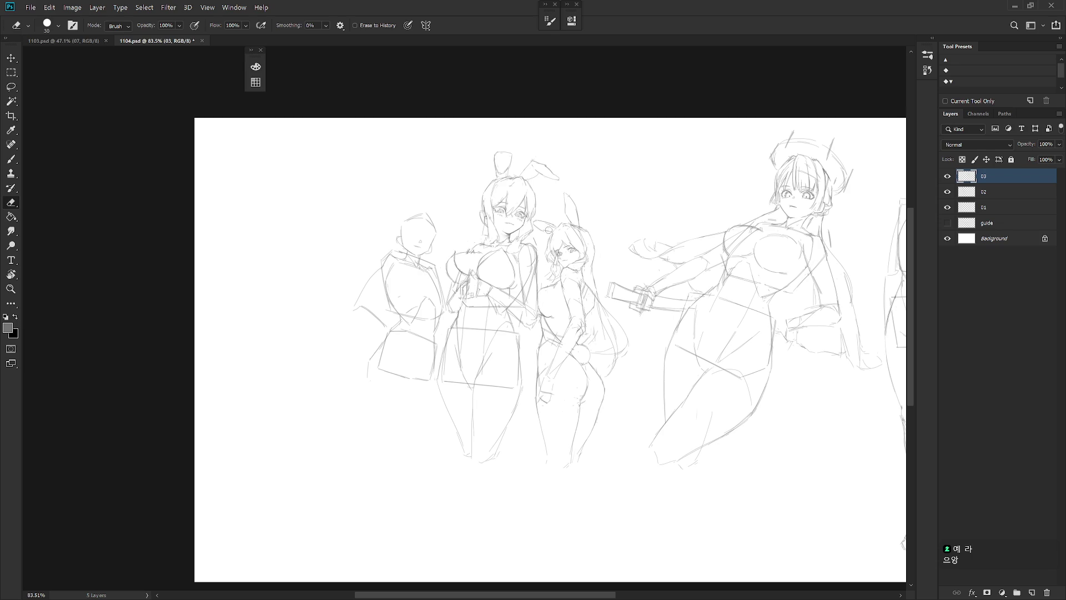
Step: Lasso the taller bunny girl's head and ears, trying a transform that is then dismissed
scroll(515, 204, "up", 2)
key("l")
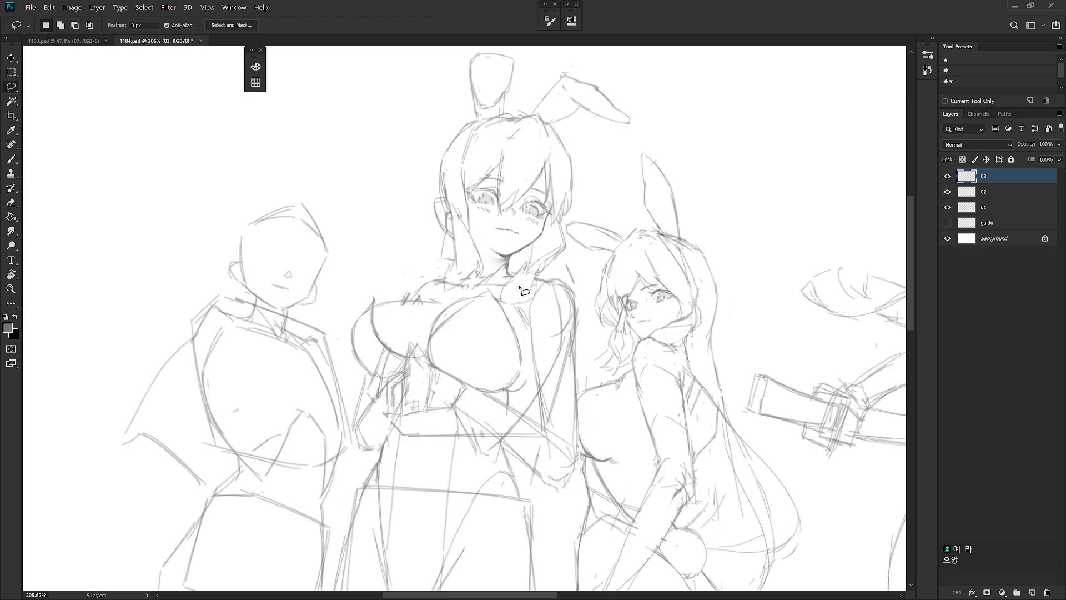
mouse_move(520, 285)
left_mouse_down()
mouse_move(544, 260)
mouse_move(567, 259)
mouse_move(569, 238)
mouse_move(633, 157)
mouse_move(555, 44)
left_mouse_up()
mouse_move(495, 274)
left_mouse_down()
mouse_move(515, 268)
mouse_move(519, 283)
left_mouse_up()
key("ctrl+t")
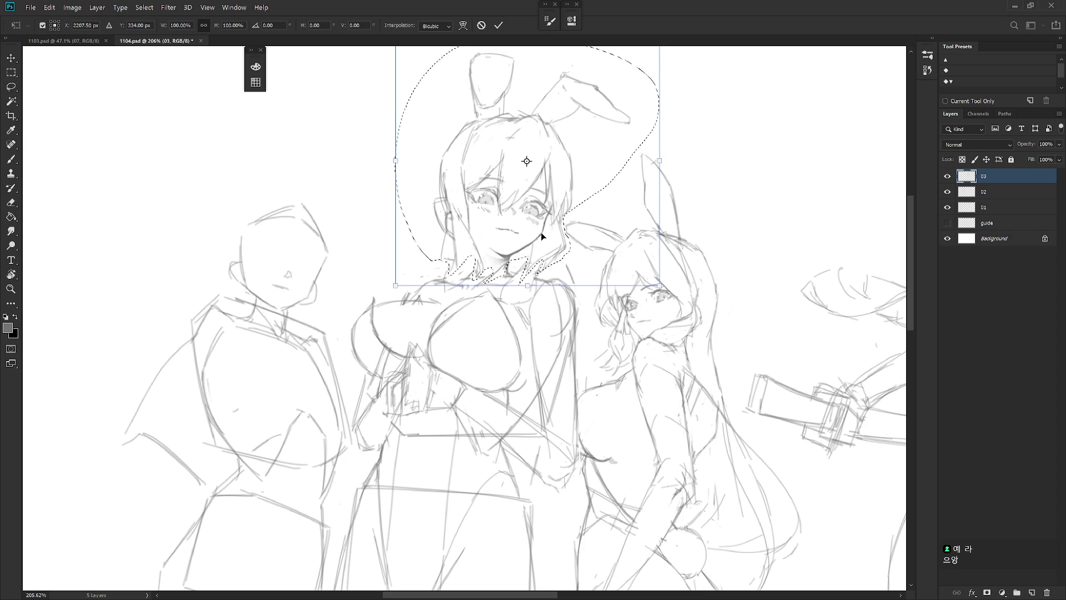
scroll(545, 228, "down", 5)
scroll(550, 217, "up", 4)
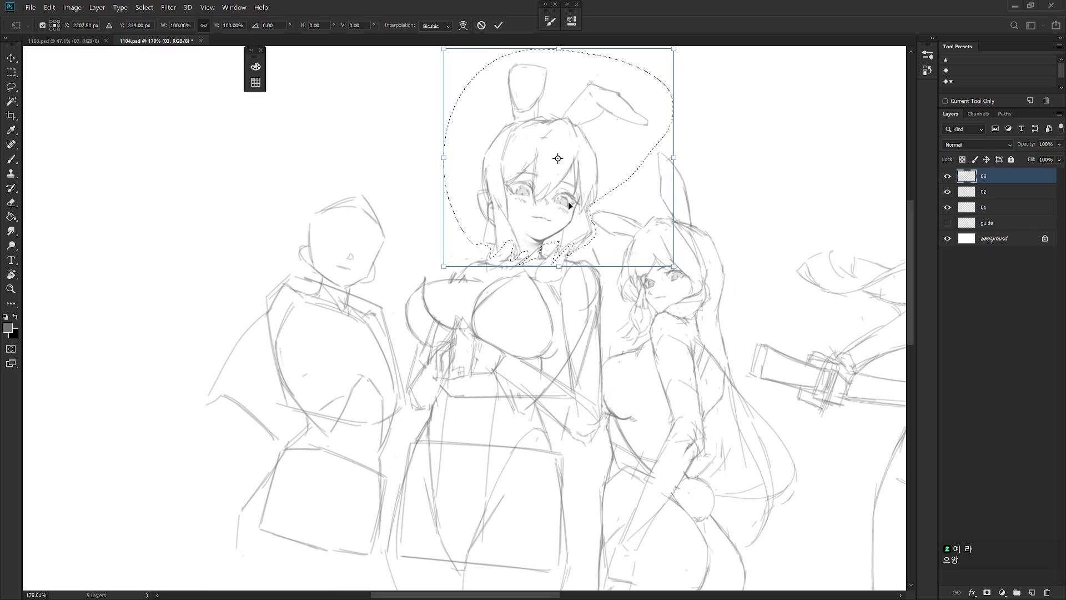
key("Return")
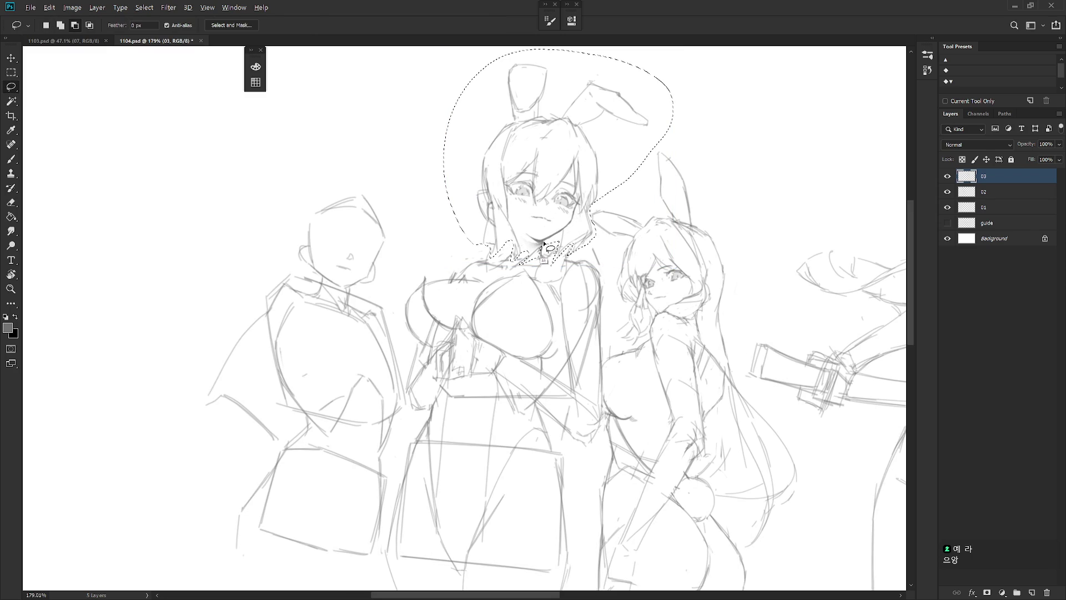
Step: Trim the selection at the neckline, shift the head slightly right, commit and deselect
mouse_move(530, 242)
left_mouse_down()
mouse_move(521, 283)
mouse_move(577, 236)
left_mouse_up()
key("ctrl+t")
key("Return")
key("ctrl+d")
key("b")
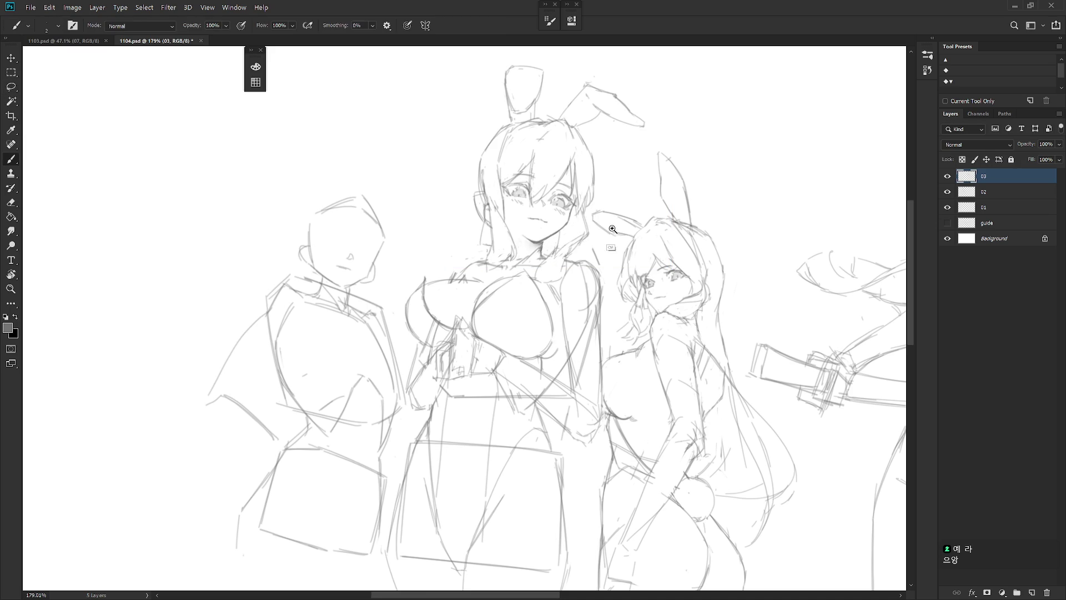
scroll(583, 225, "down", 5)
Step: Flip the canvas back to normal and zoom to 115% on the smaller bunny girl
key("h")
left_click_drag(674, 354, 550, 341)
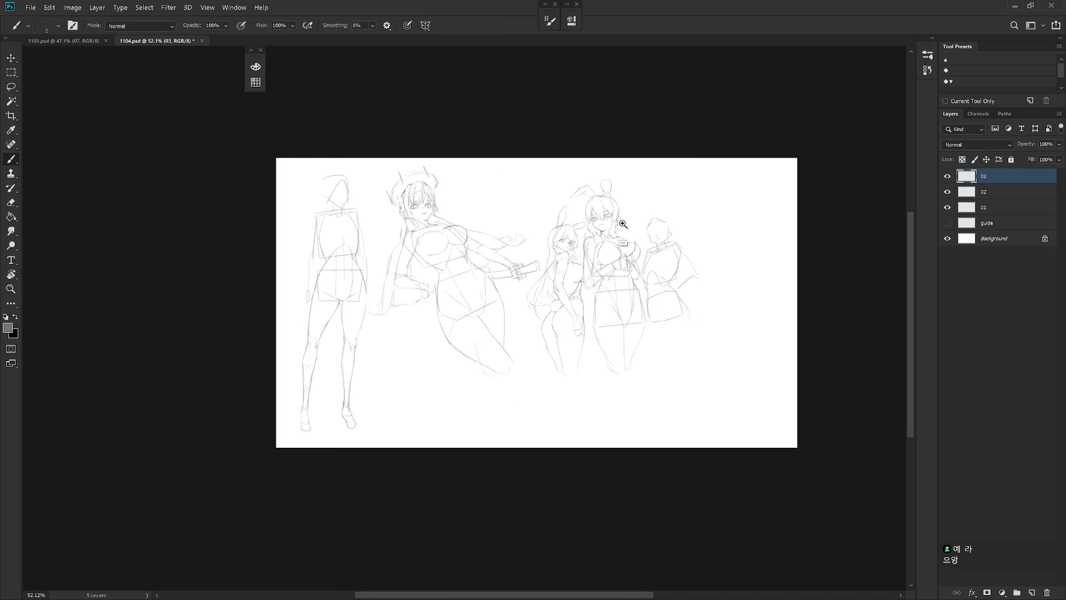
scroll(656, 219, "up", 4)
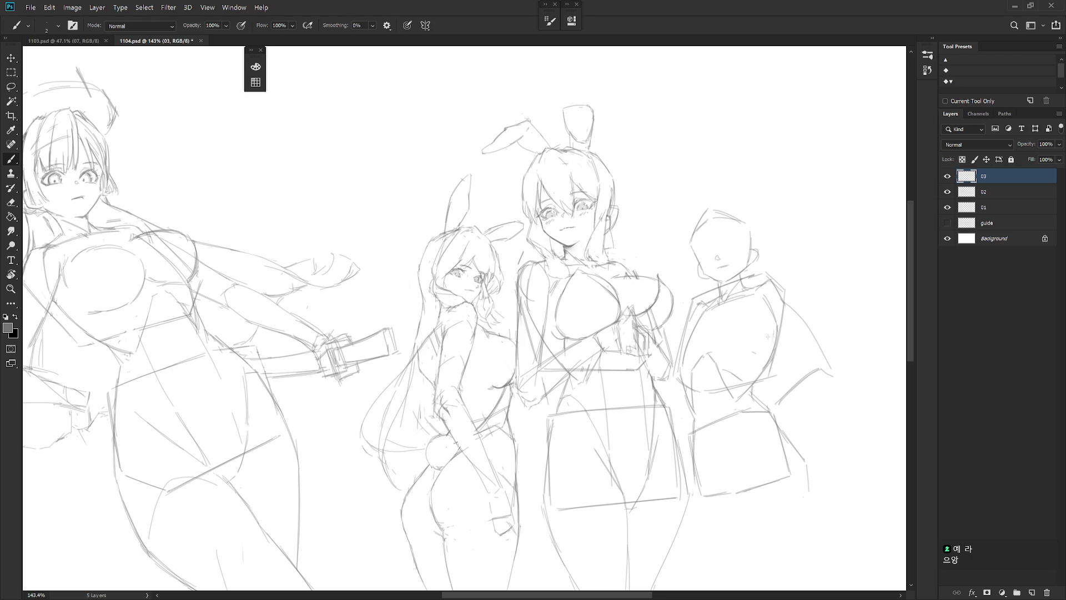
scroll(728, 172, "down", 3)
scroll(666, 278, "down", 2)
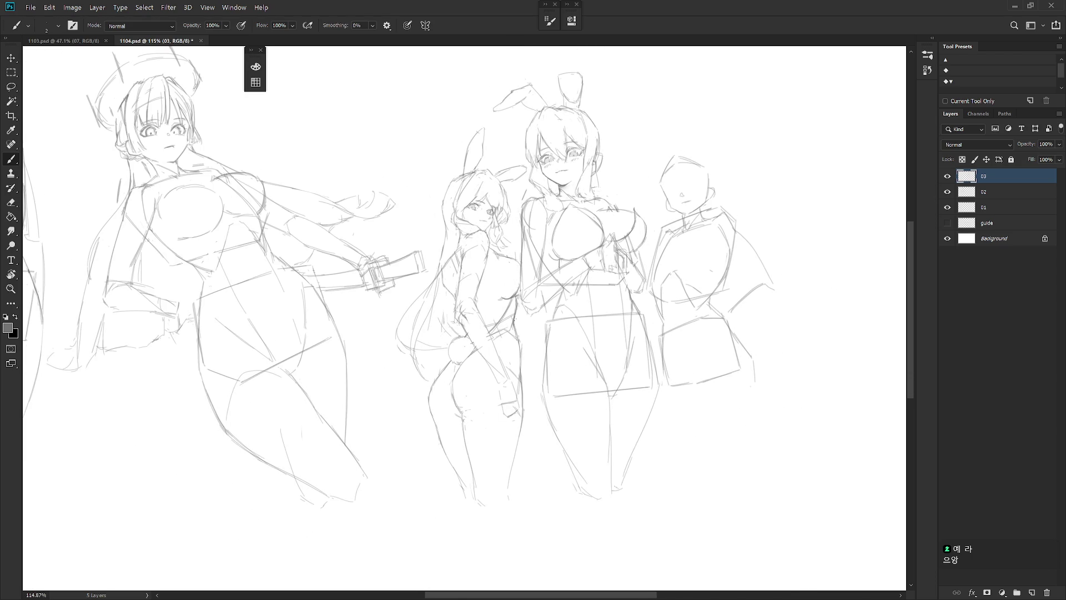
Step: Draw hair strands down the smaller bunny girl's back on layer 03
key("e")
key("b")
key("e")
key("b")
left_click_drag(442, 311, 439, 345)
key("e")
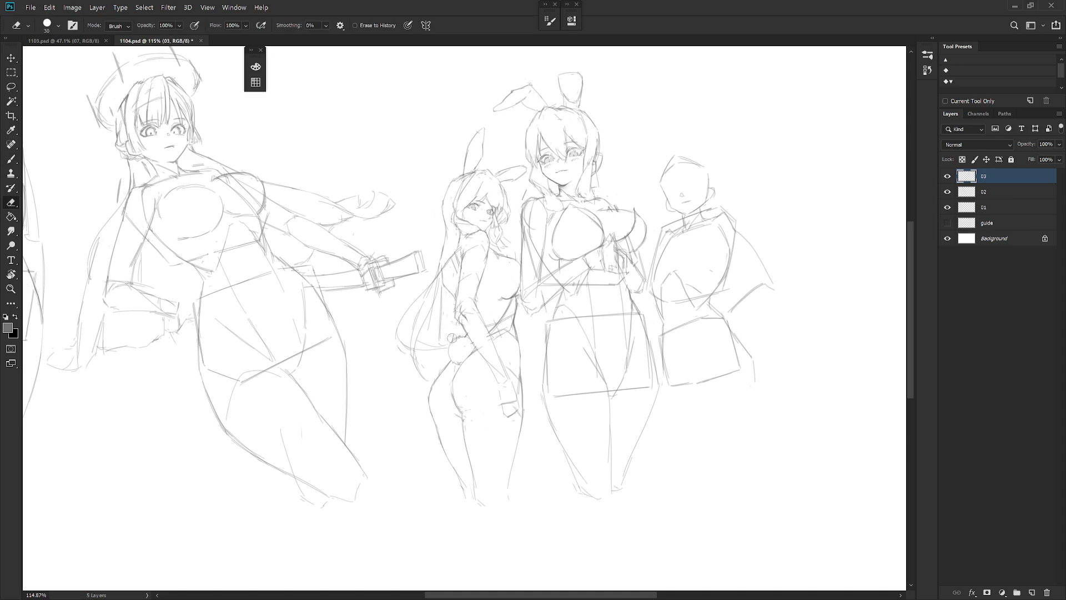
key("b")
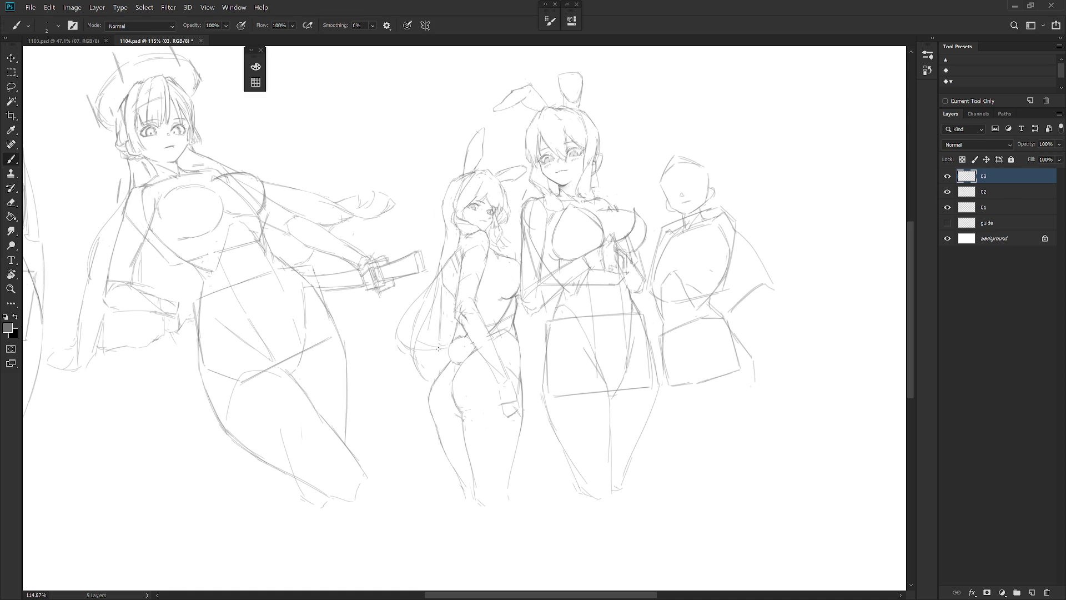
left_click_drag(429, 383, 439, 343)
Step: Add small hatch marks on her thigh and a line down from her hand
left_click_drag(448, 429, 447, 436)
key("e")
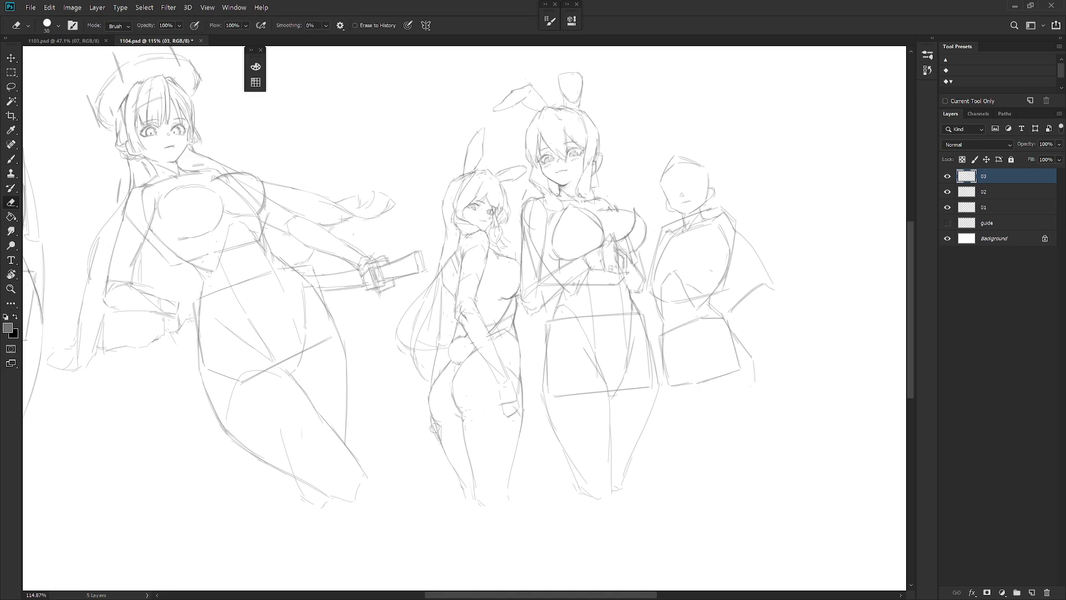
key("b")
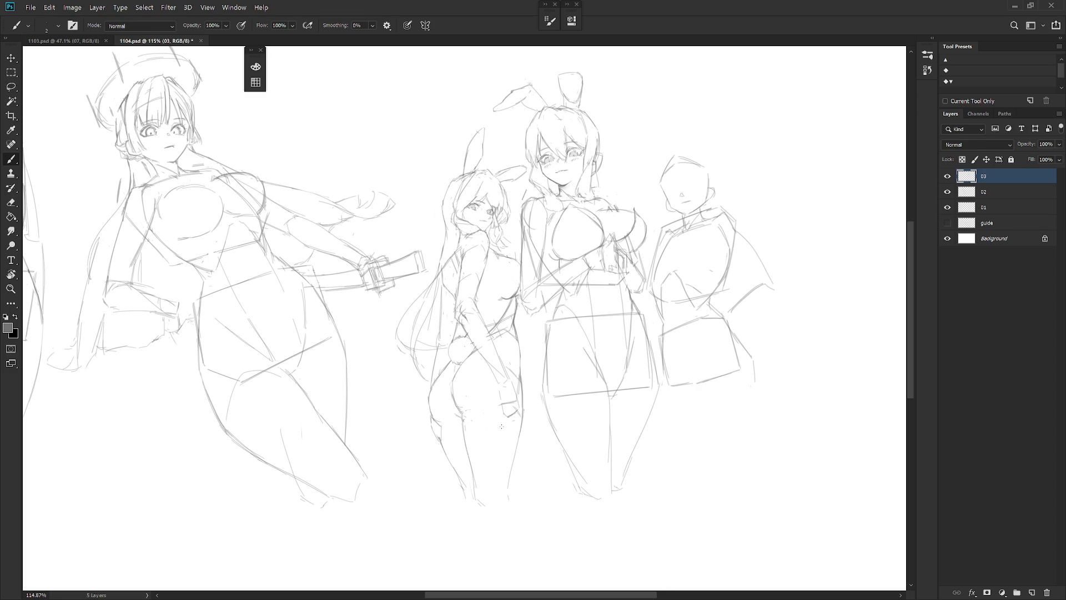
left_click_drag(505, 411, 501, 434)
Step: Redraw the hand beside her hip, sketching fingers and marks beside it
key("ctrl+z")
left_click_drag(506, 429, 507, 431)
left_click_drag(504, 427, 509, 434)
mouse_move(503, 426)
left_mouse_down()
mouse_move(506, 435)
mouse_move(516, 410)
left_mouse_up()
Step: Lasso the hand, move it slightly higher with Free Transform, and deselect
key("l")
mouse_move(524, 424)
left_mouse_down()
mouse_move(517, 441)
mouse_move(522, 410)
mouse_move(496, 420)
mouse_move(516, 447)
mouse_move(510, 414)
left_mouse_up()
key("ctrl+t")
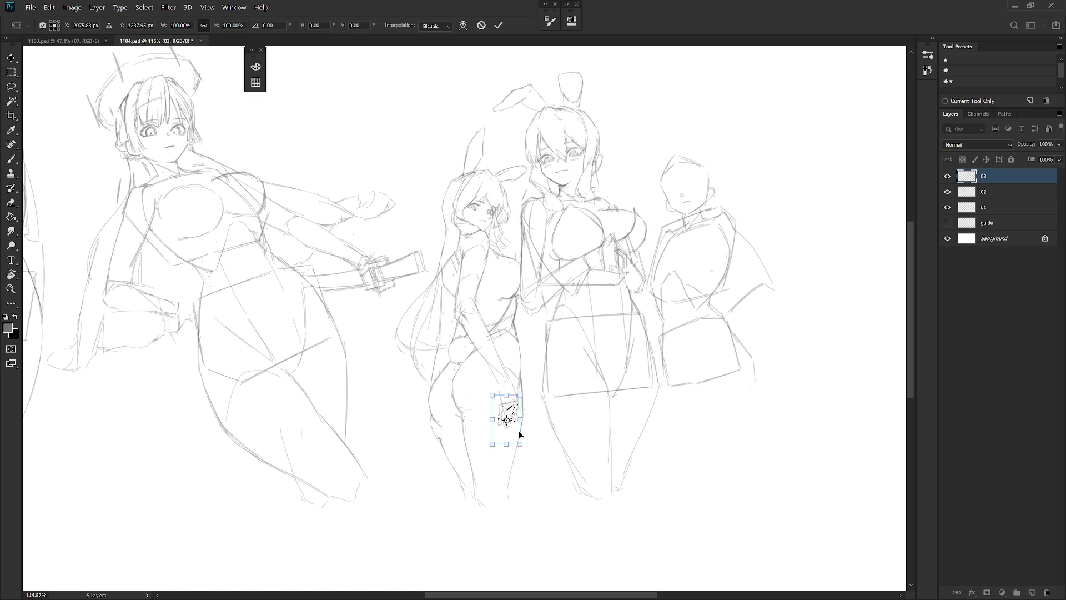
key("Return")
key("ctrl+d")
key("b")
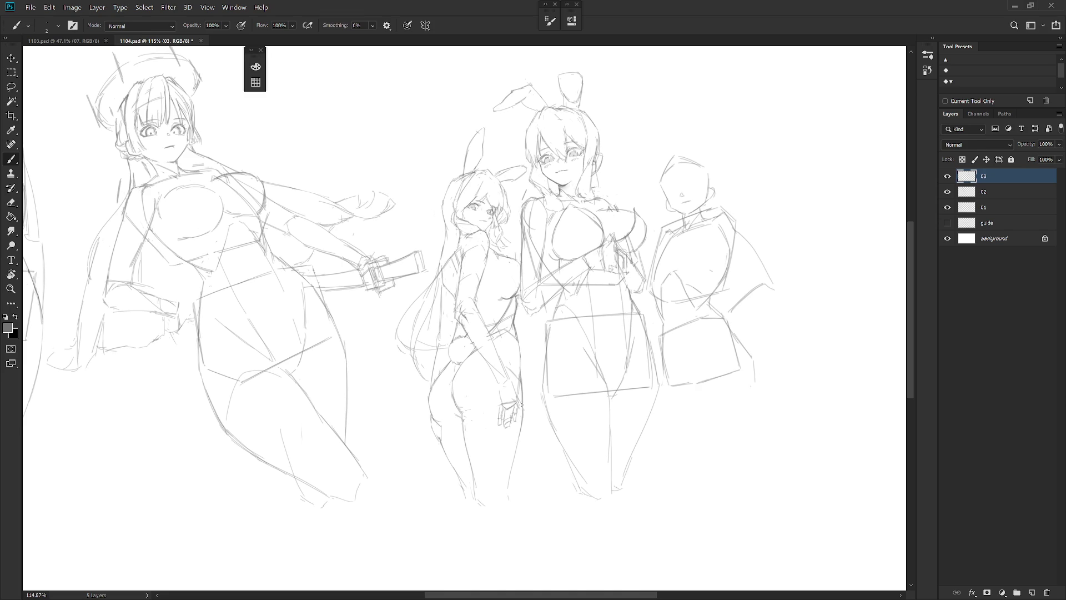
key("e")
key("b")
Step: Sketch and slightly enlarge the bunny-girl pair and the rough figure beside them on layer 03
scroll(548, 419, "down", 3)
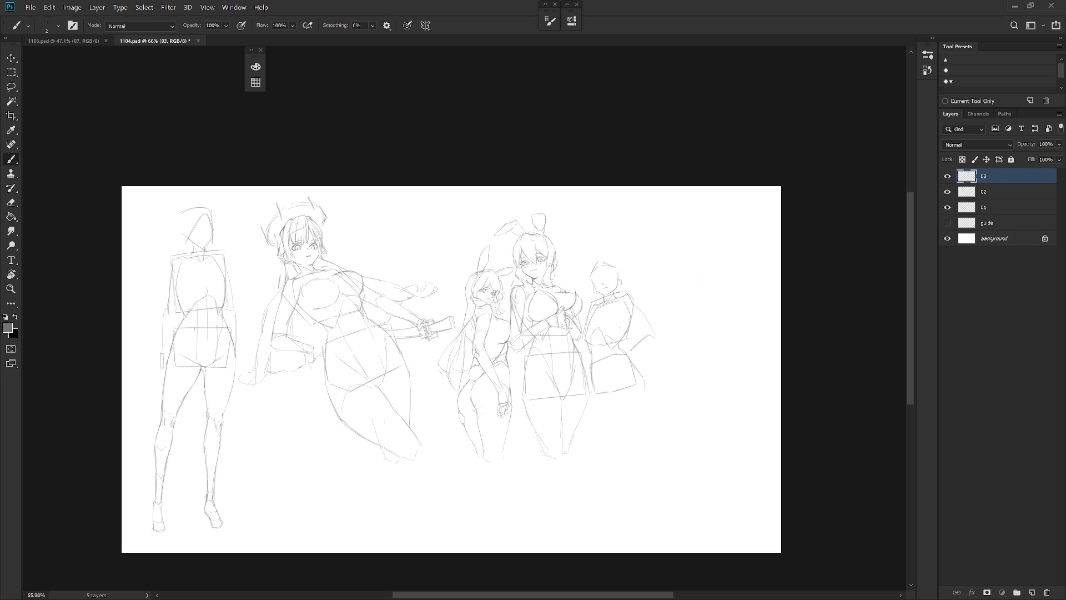
scroll(602, 289, "up", 2)
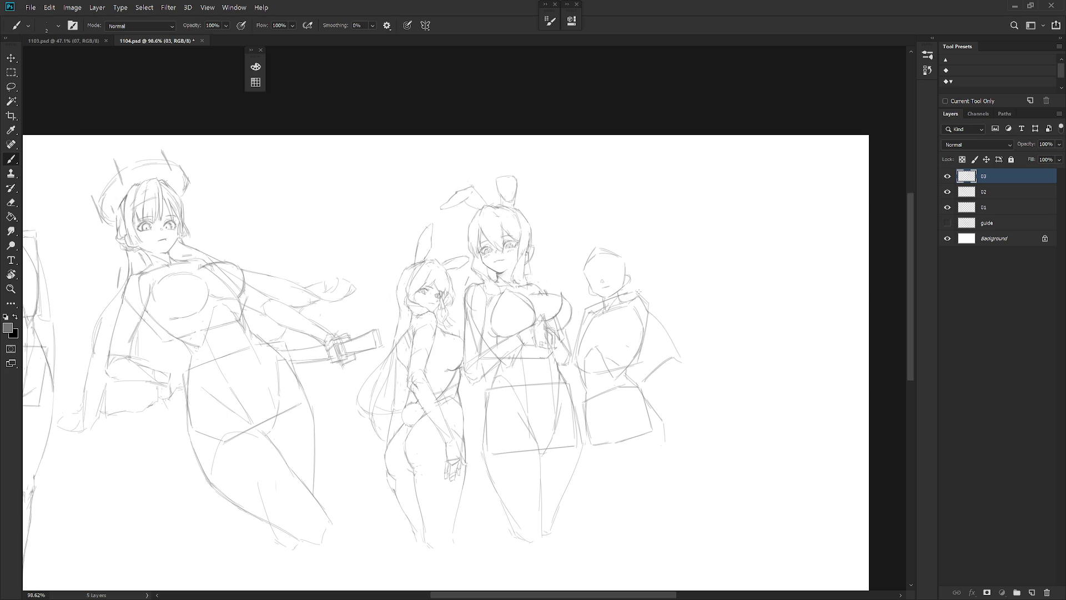
scroll(638, 383, "down", 1)
Step: Nudge the layer 03 sketches and rotate one bunny girl about −6° to straighten her
key("v")
left_click_drag(608, 404, 635, 409)
key("l")
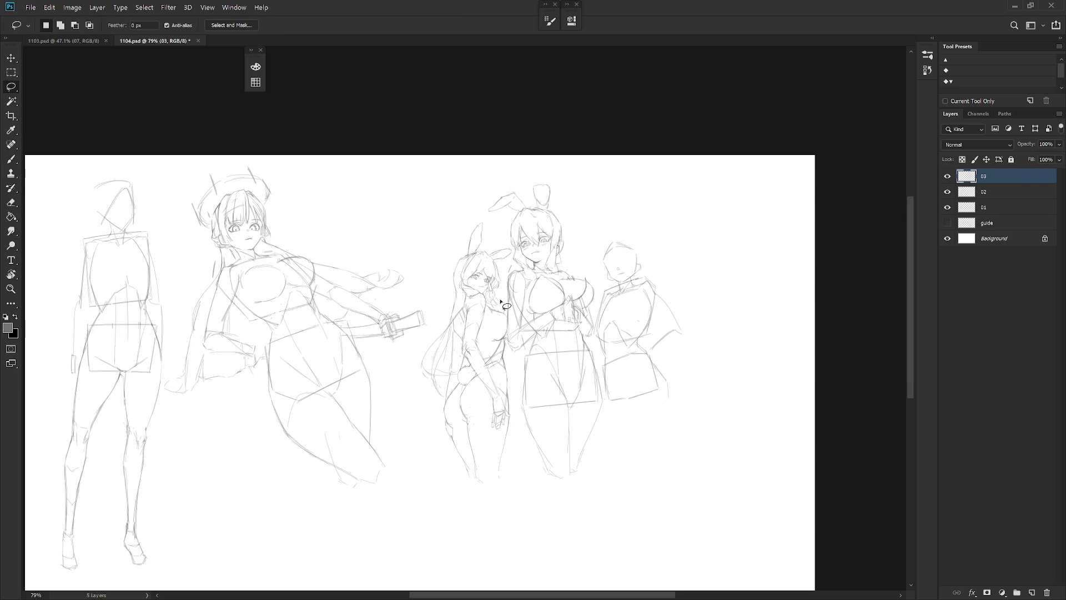
scroll(500, 303, "up", 3)
mouse_move(512, 373)
left_mouse_down()
mouse_move(522, 218)
mouse_move(460, 153)
mouse_move(396, 340)
mouse_move(403, 551)
mouse_move(477, 589)
mouse_move(521, 528)
left_mouse_up()
scroll(519, 428, "down", 2)
key("ctrl+t")
left_click_drag(455, 351, 481, 378)
left_click_drag(532, 166, 511, 164)
left_click_drag(507, 465, 511, 466)
key("Return")
key("ctrl+d")
key("b")
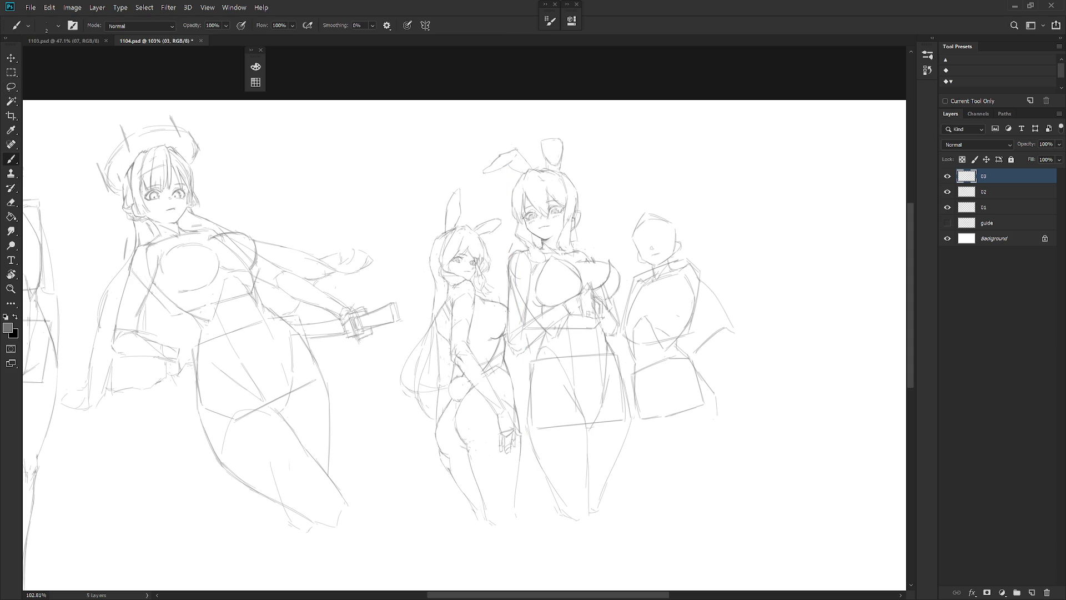
Step: Touch up the rotated bunny girl with alternating eraser and brush strokes
key("e")
key("b")
key("e")
key("b")
key("e")
key("b")
key("e")
key("b")
scroll(542, 192, "up", 5)
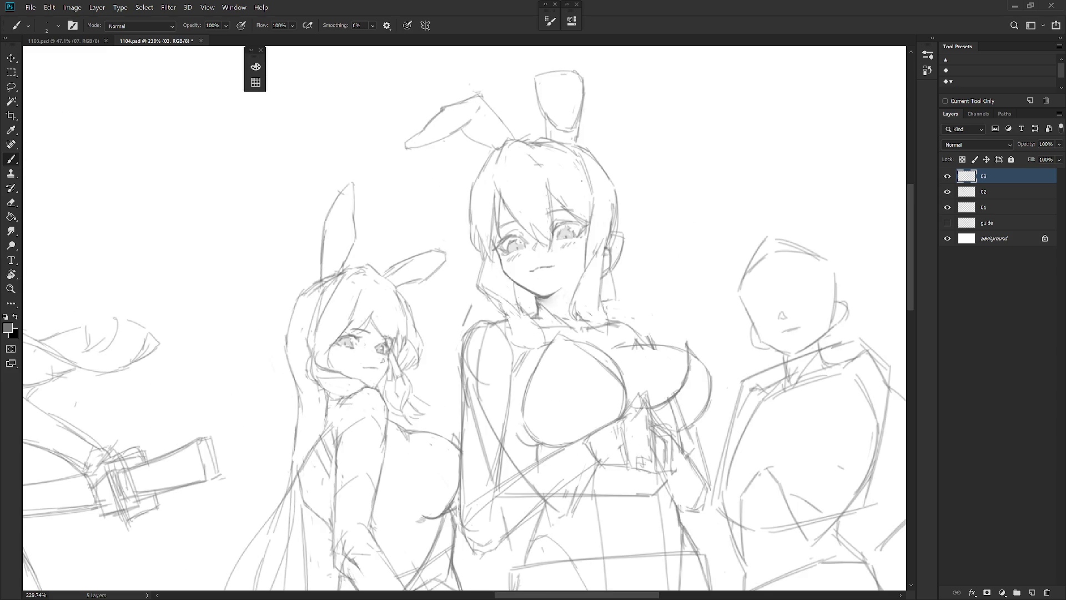
Step: Erase and redraw the taller bunny girl's mouth into a smaller shape
key("e")
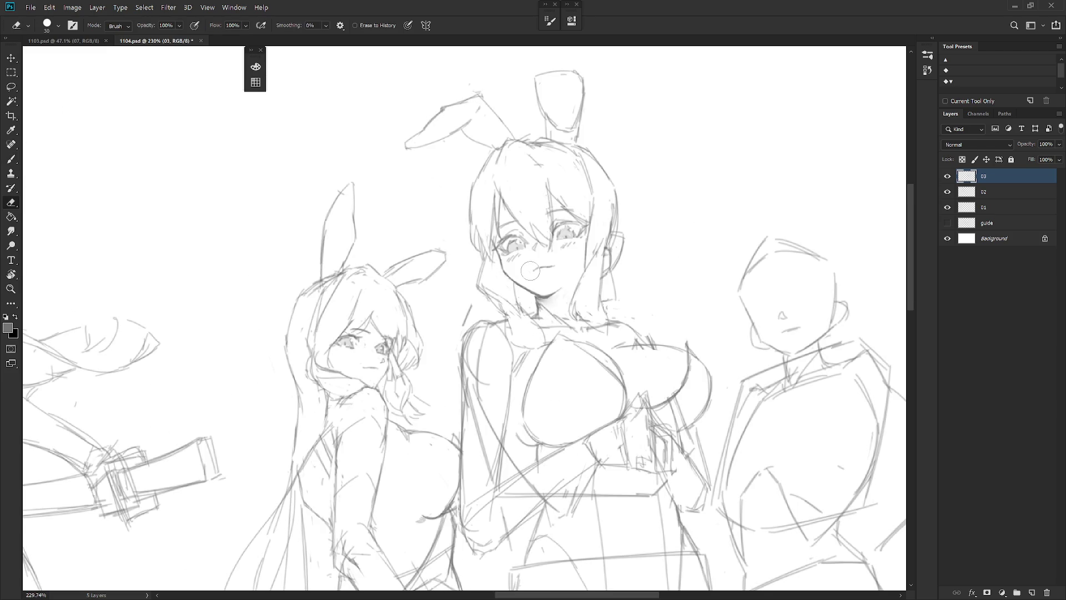
key("b")
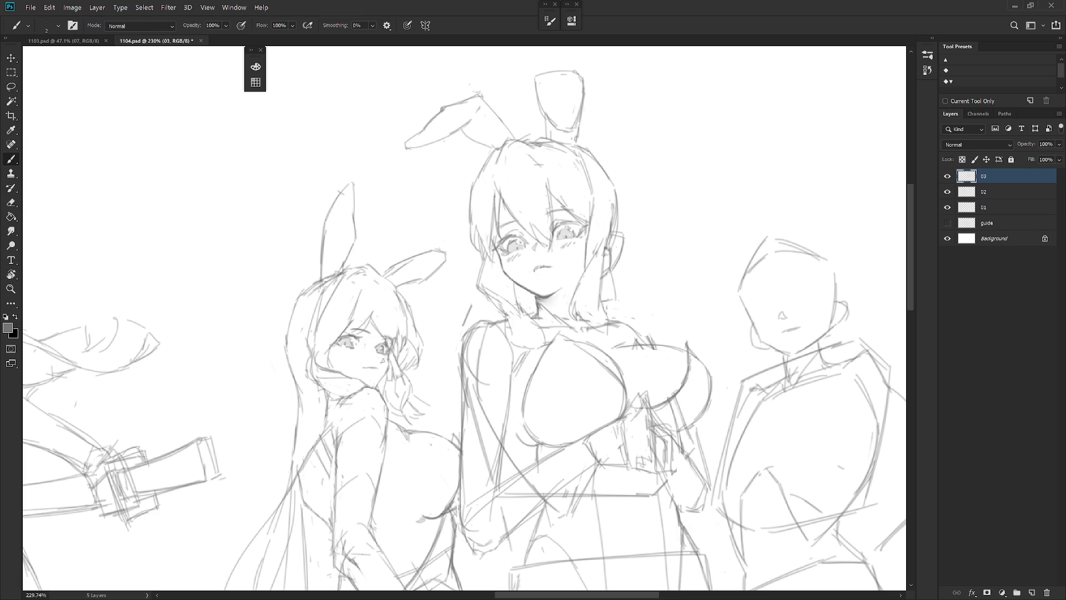
key("e")
key("b")
scroll(572, 260, "down", 3)
scroll(703, 441, "down", 3)
scroll(703, 441, "right", 3)
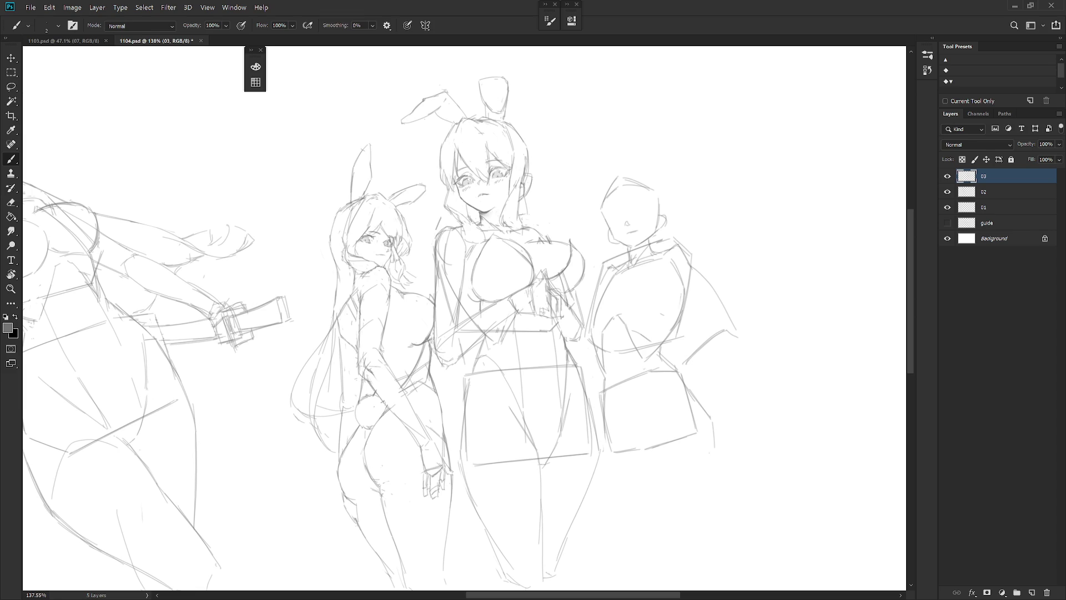
Step: Finish refining the mouth, then pan out to view the whole sketch sheet
key("e")
key("b")
scroll(483, 172, "down", 3)
key("e")
key("b")
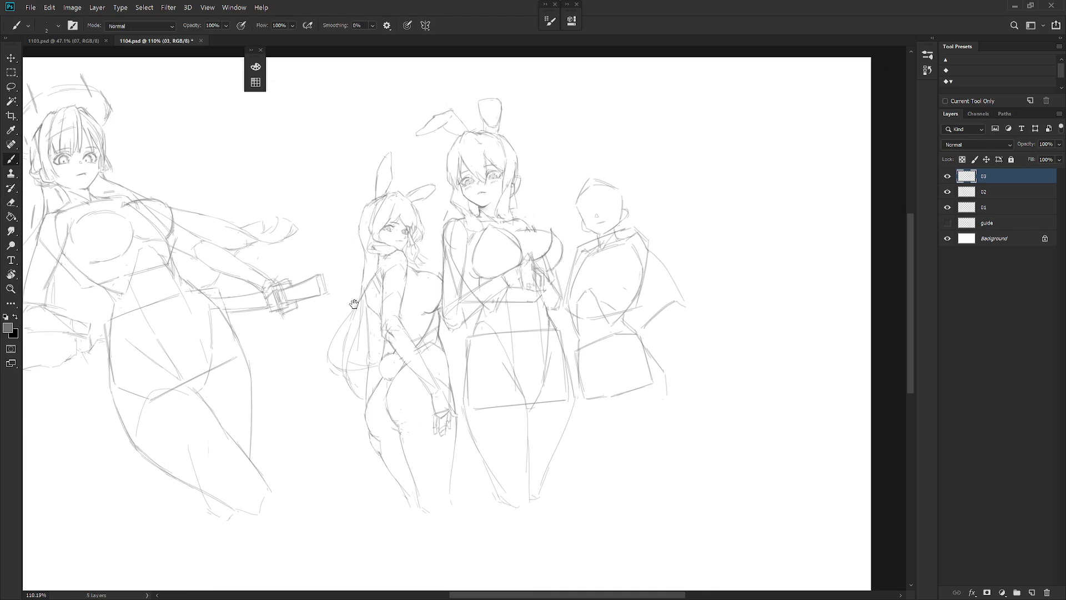
left_click_drag(361, 292, 639, 262)
scroll(604, 405, "down", 2)
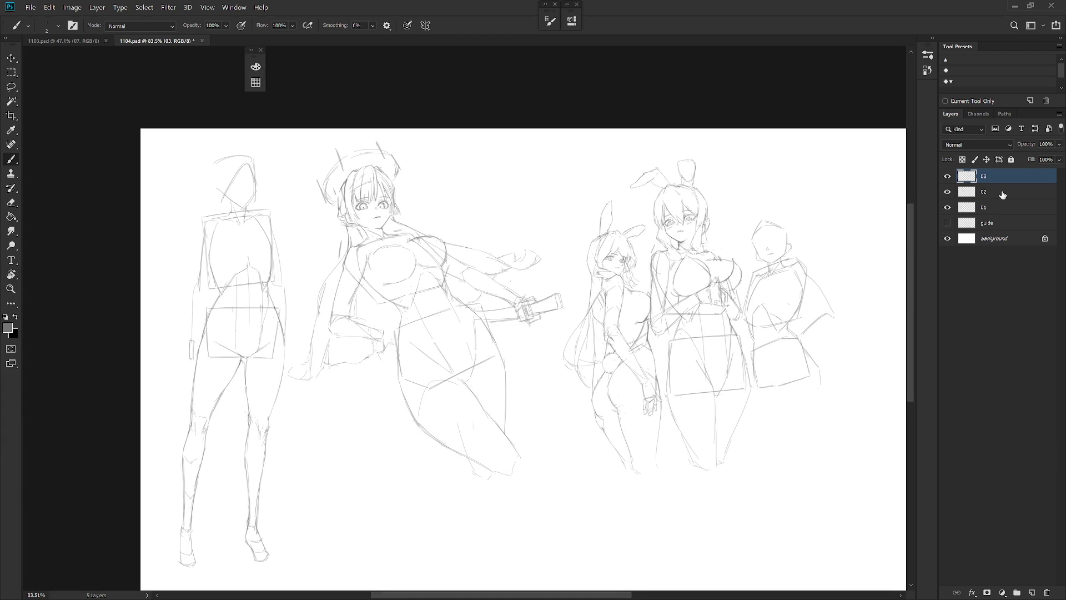
Step: Rotate the sword-holding girl on layer 02 by 22.80°
left_click(994, 192)
key("ctrl+t")
mouse_move(591, 127)
left_mouse_down()
mouse_move(627, 201)
mouse_move(616, 222)
left_mouse_up()
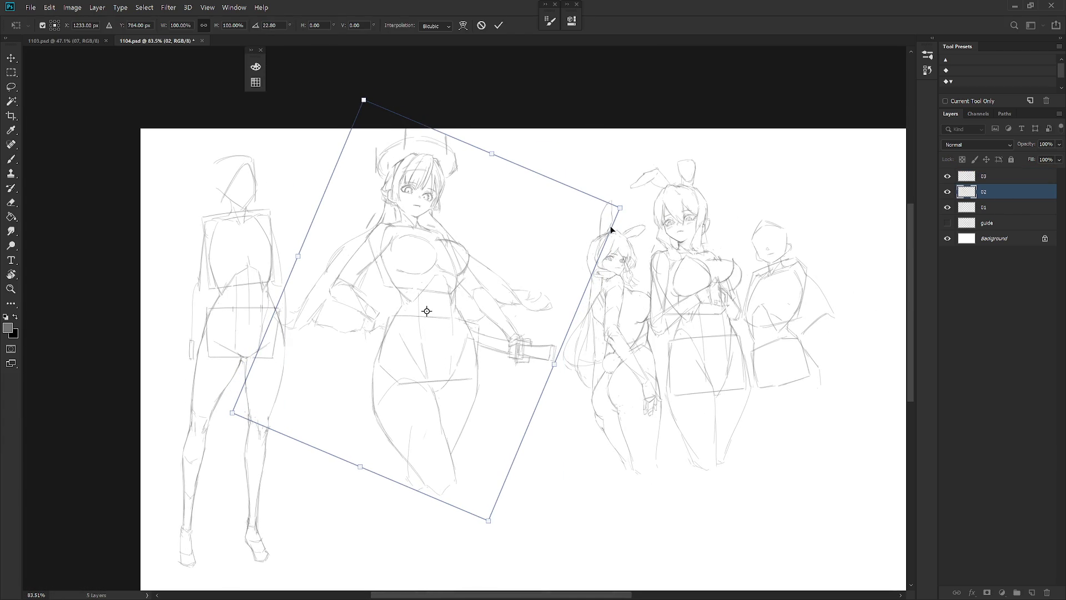
key("Return")
Step: Attempt her left hair edge several times, undoing each stroke to retry
key("b")
scroll(355, 228, "up", 3)
left_click_drag(340, 243, 329, 284)
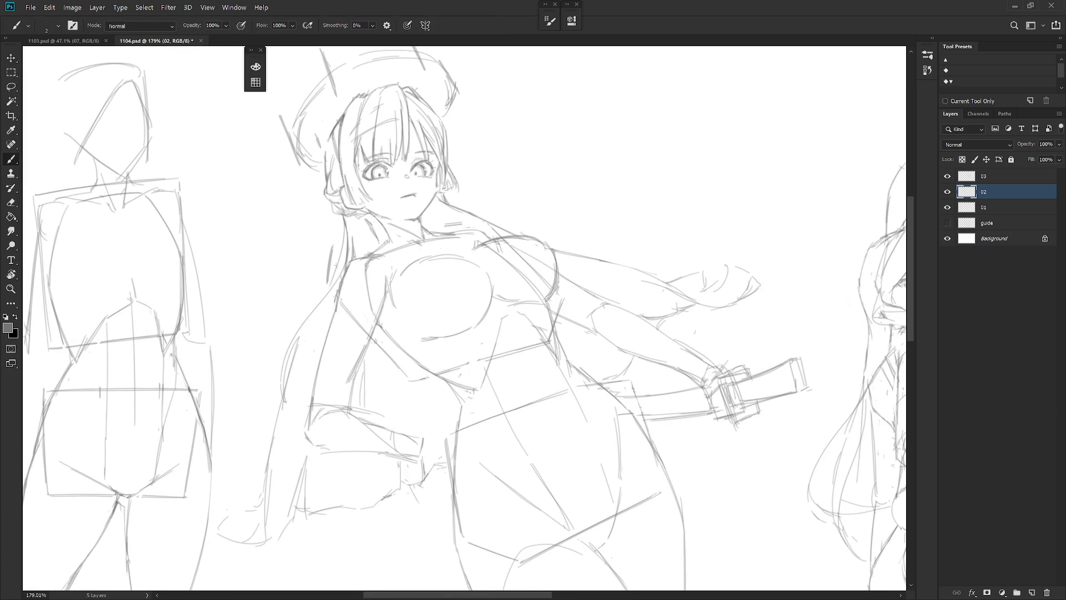
key("ctrl+z")
left_click_drag(347, 228, 326, 286)
key("ctrl+z")
left_click_drag(347, 225, 318, 304)
key("ctrl+z")
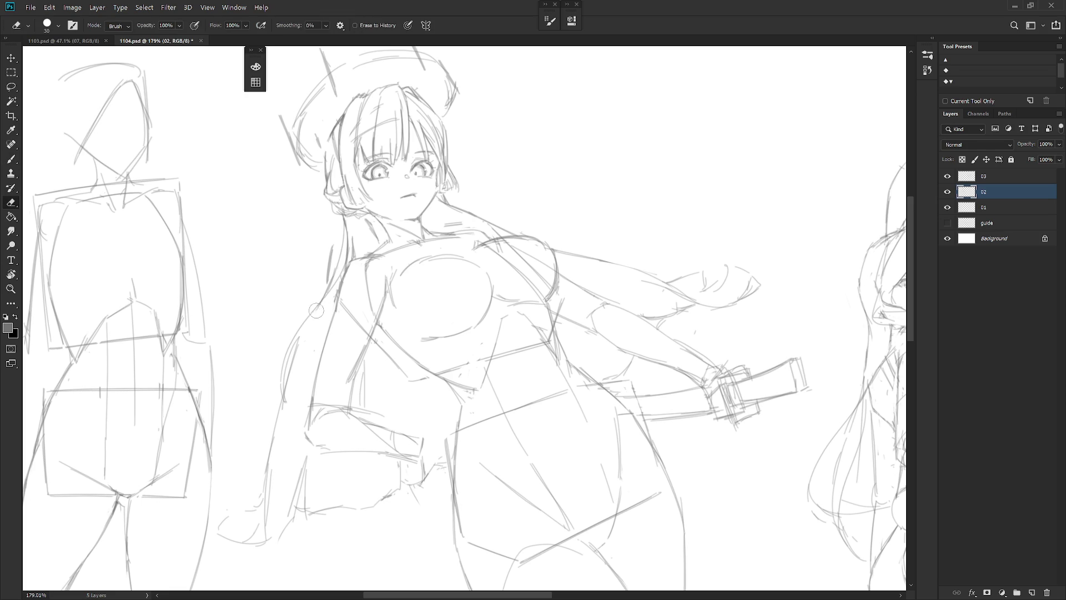
Step: Redraw the sword girl's left hair line from its top down-left
left_click_drag(344, 219, 344, 220)
left_click_drag(339, 248, 326, 290)
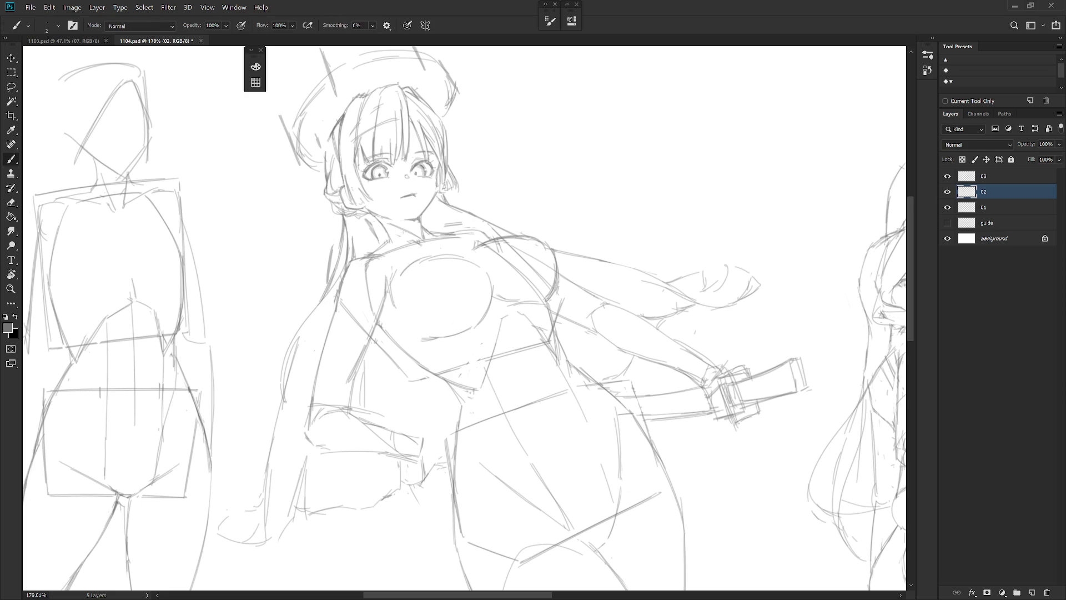
scroll(505, 272, "down", 5)
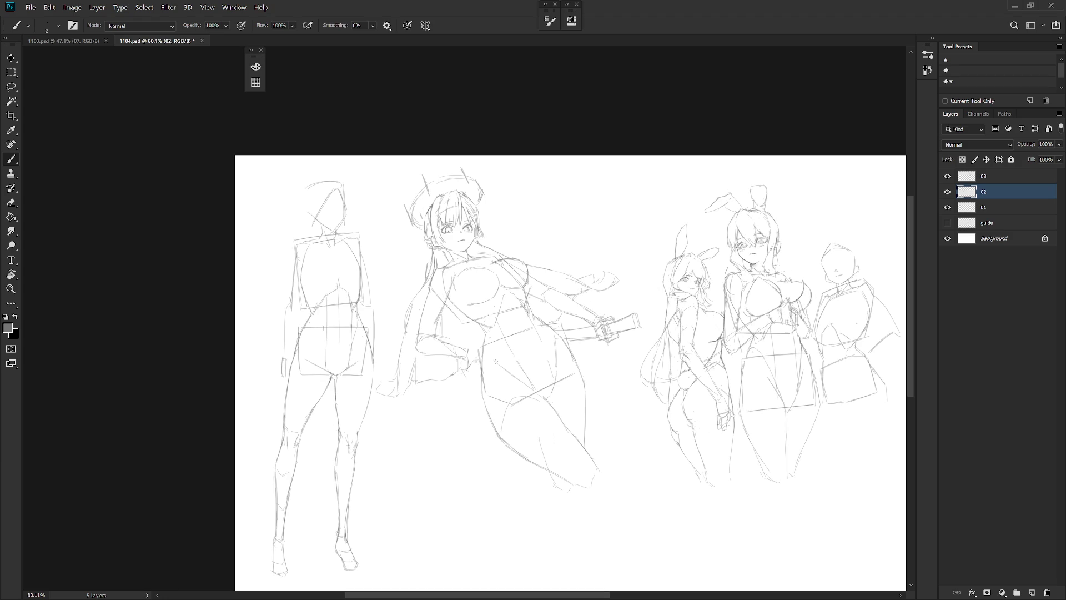
scroll(428, 239, "up", 5)
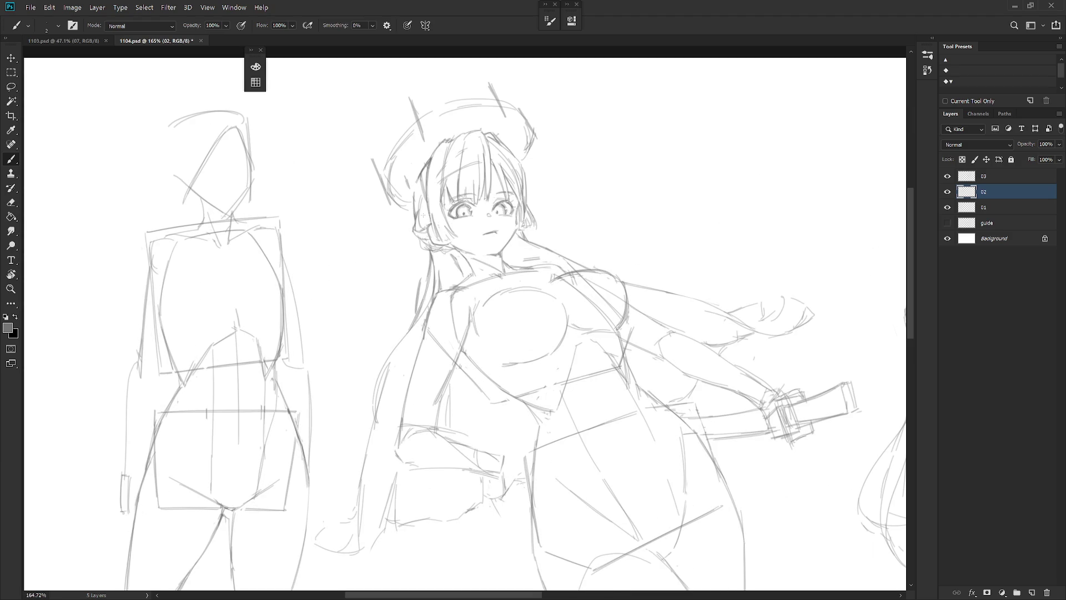
key("e")
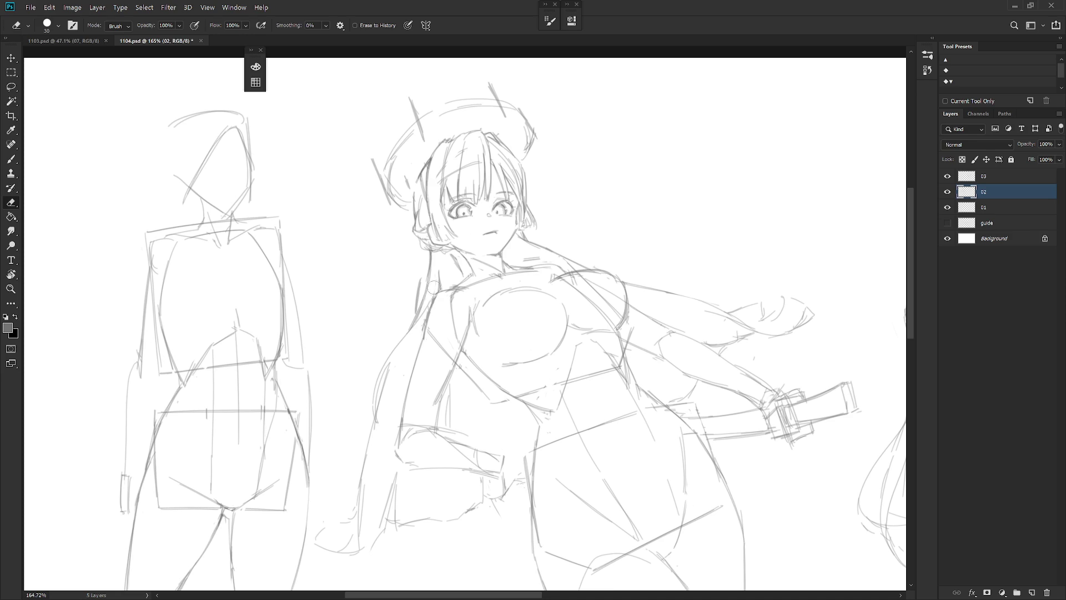
key("b")
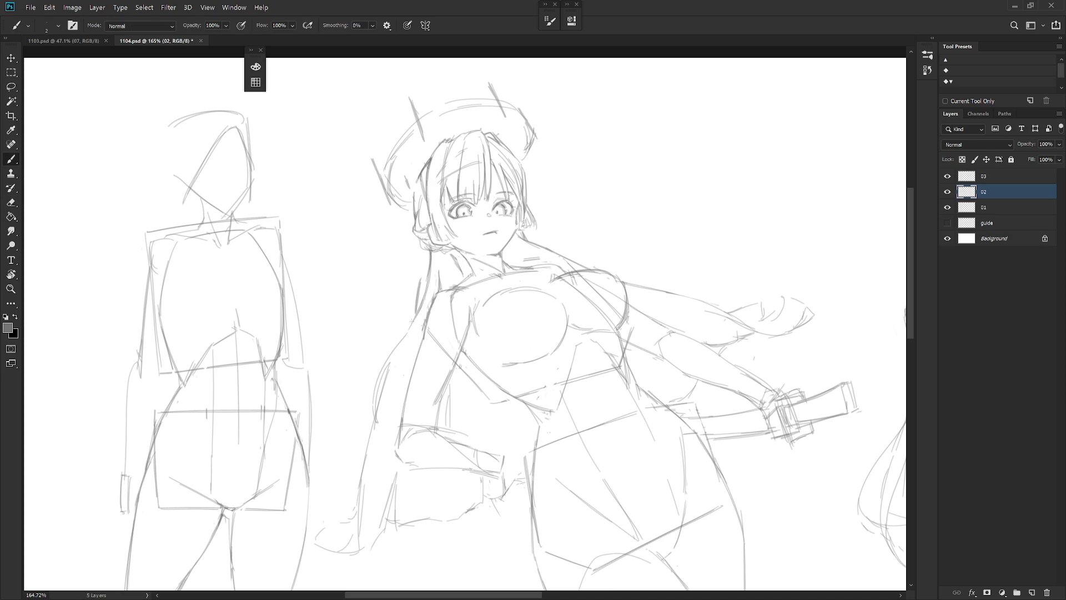
scroll(545, 336, "down", 3)
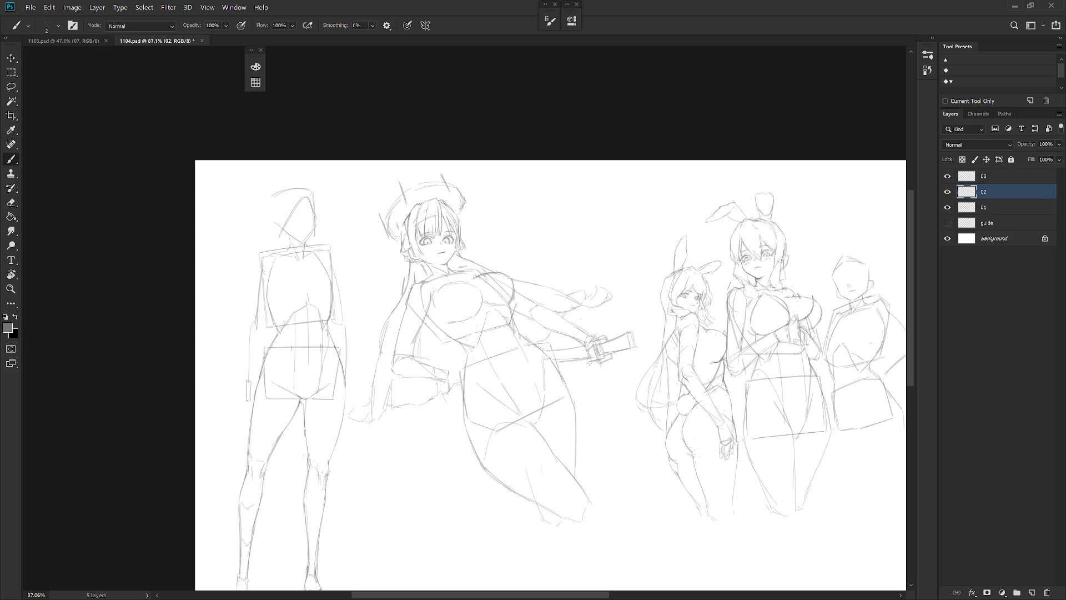
Step: Delete layer 01 with the standing figure
left_click(1003, 210)
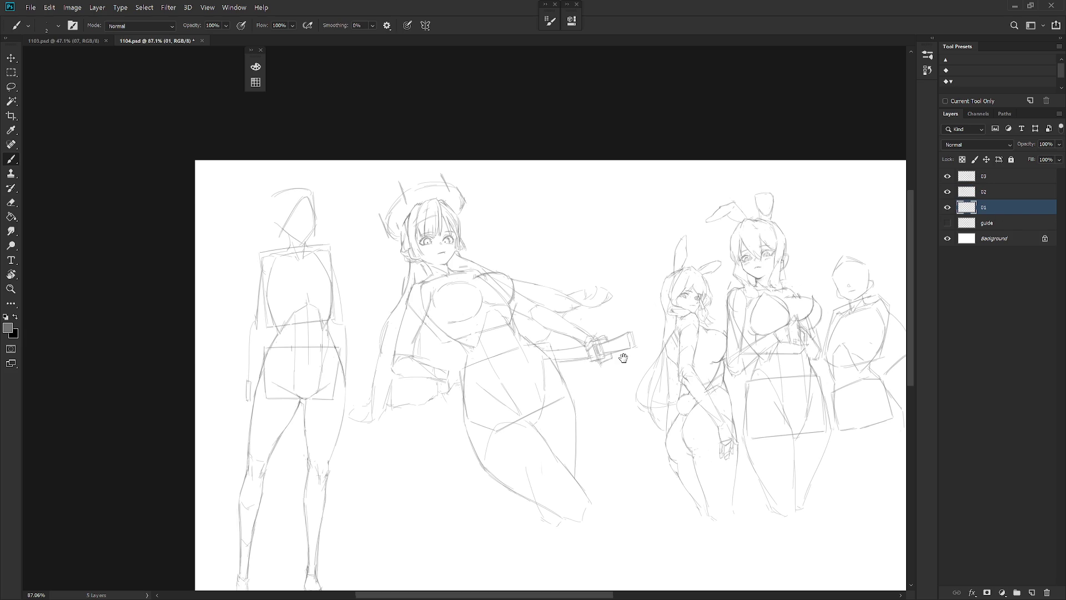
left_click_drag(641, 374, 584, 309)
key("Delete")
Step: Fit the canvas on screen and switch to the 1103.psd sketch sheet
key("ctrl+0")
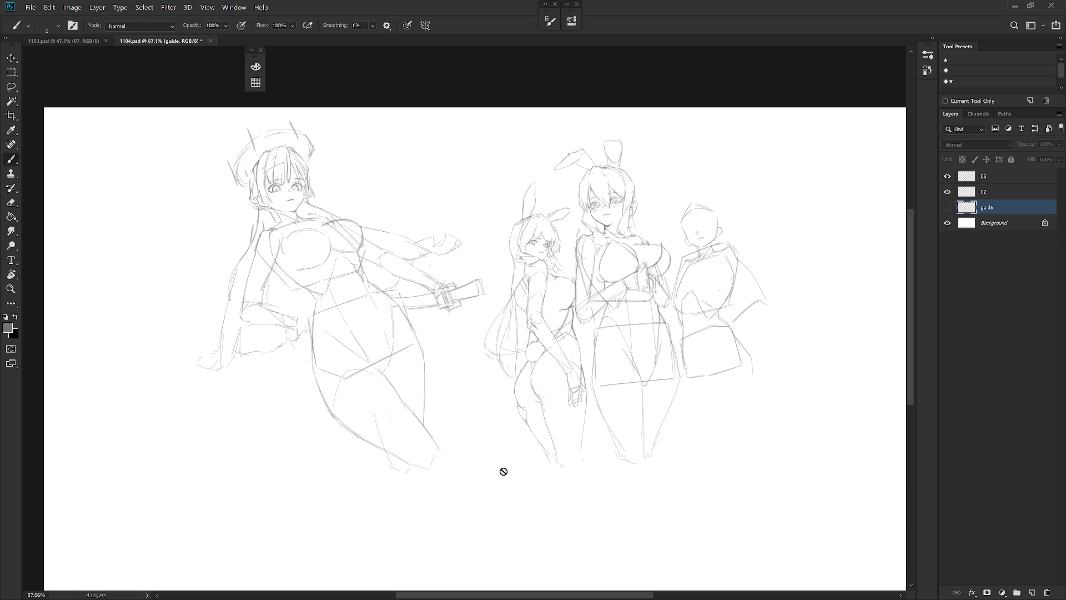
key("ctrl+Tab")
scroll(627, 472, "up", 4)
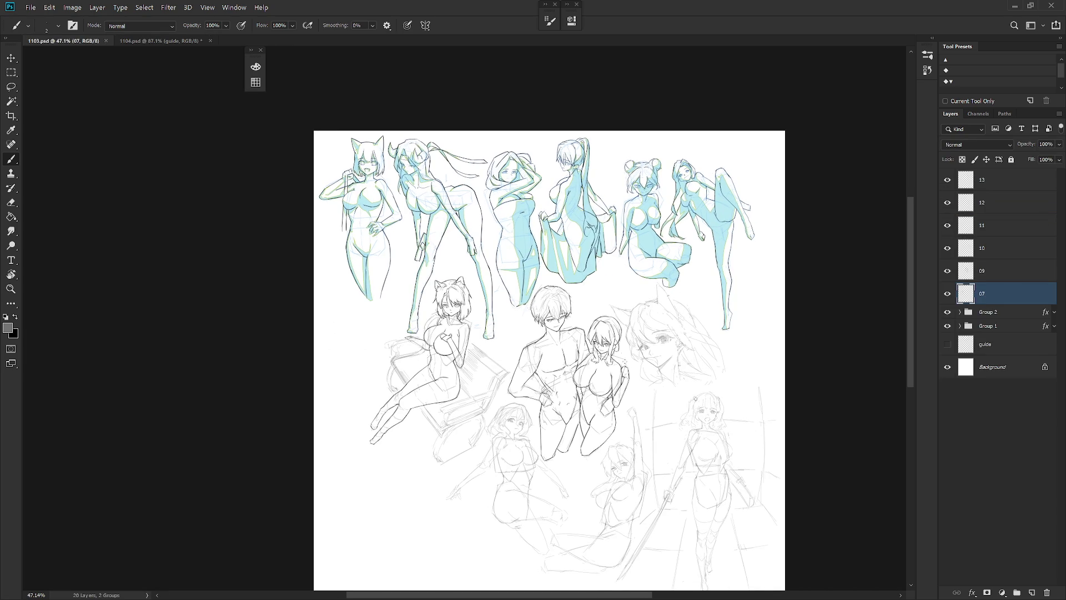
scroll(489, 317, "up", 3)
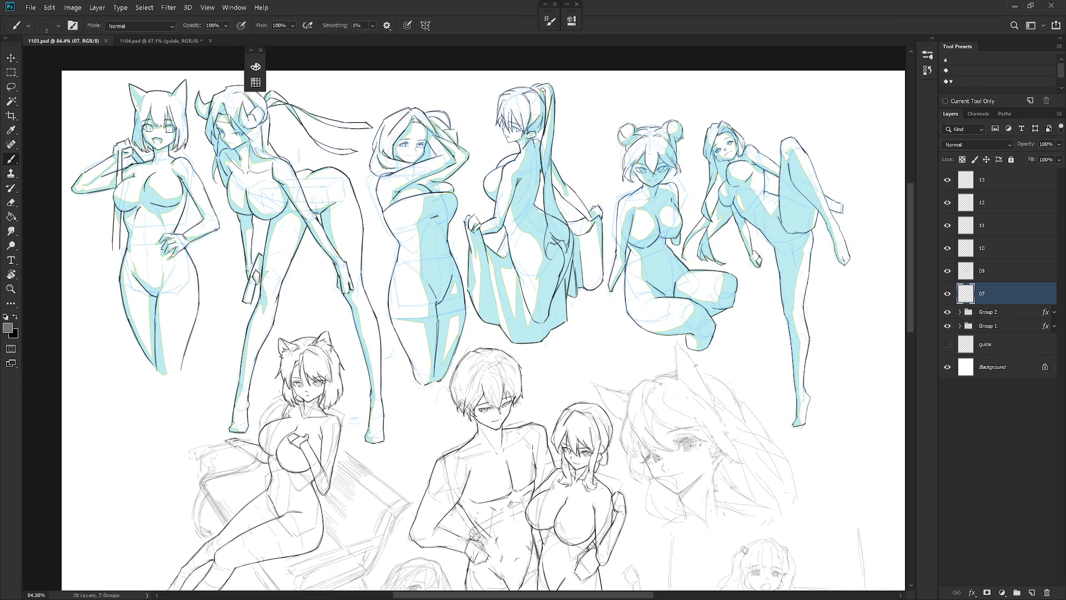
scroll(737, 402, "down", 5)
scroll(670, 387, "down", 2)
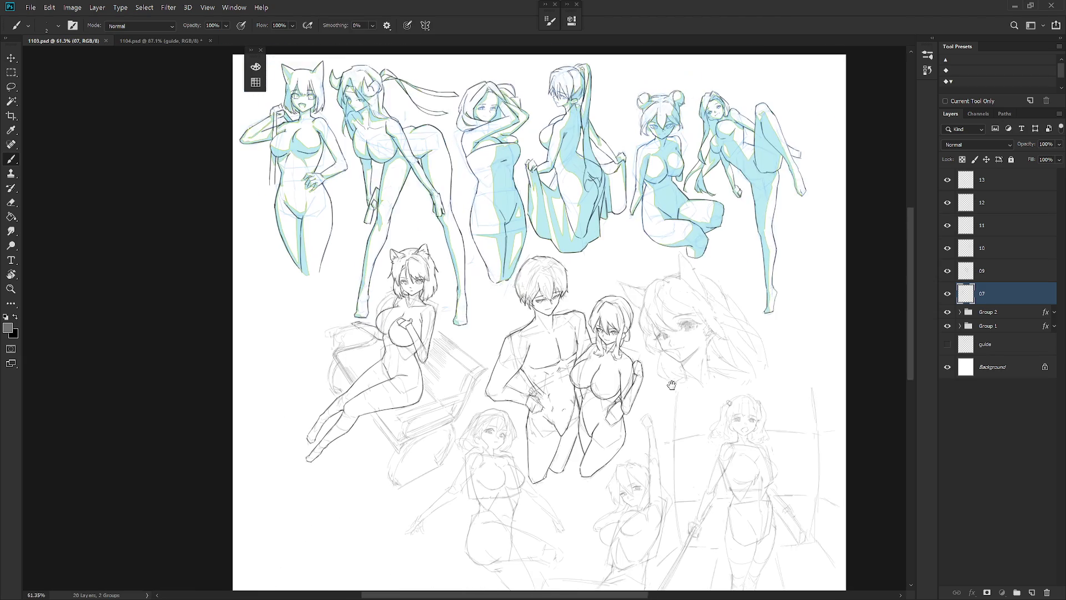
left_click_drag(670, 387, 665, 278)
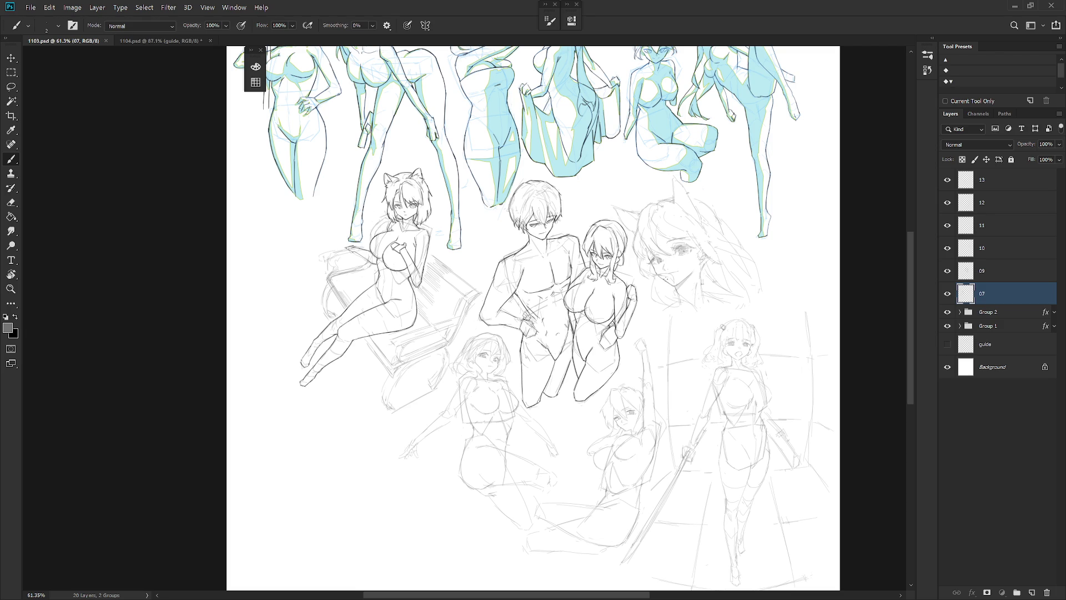
mouse_move(752, 384)
left_mouse_down()
mouse_move(700, 389)
mouse_move(637, 284)
left_mouse_up()
Step: Make layer 11 active, set black as the colour, and choose a Hard Round brush
left_click(637, 285)
right_click(582, 254)
left_click(614, 259)
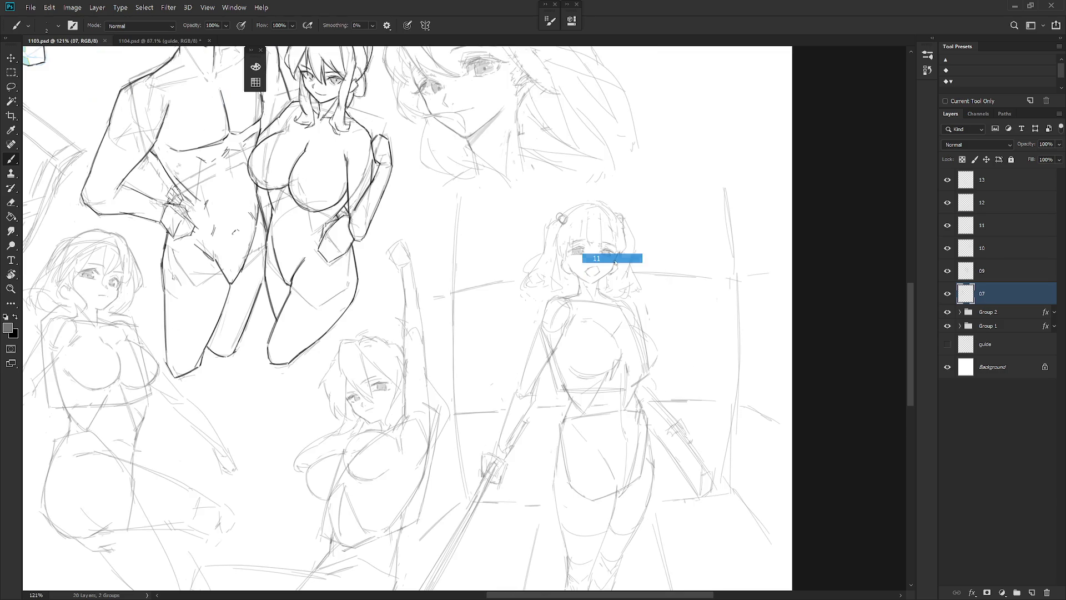
left_click(615, 259)
key("x")
right_click(647, 261)
left_click(744, 534)
left_click(821, 241)
scroll(623, 256, "up", 3)
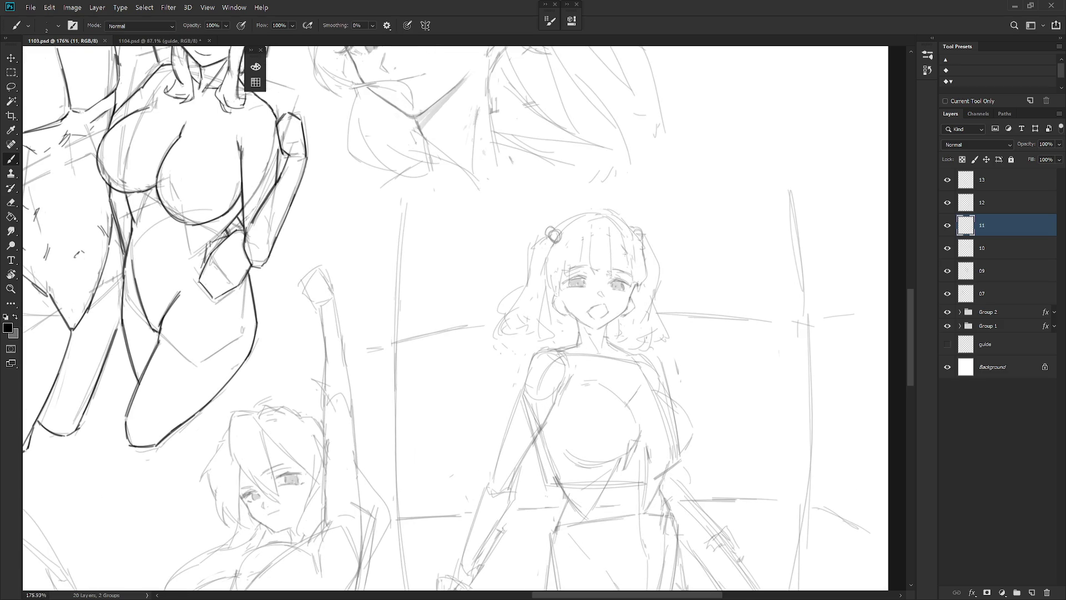
Step: Ink the hair lines below the left bun and beside the face, retrying with undo
mouse_move(531, 244)
left_mouse_down()
mouse_move(549, 236)
mouse_move(528, 288)
left_mouse_up()
key("ctrl+z")
key("ctrl+z")
left_click_drag(527, 243, 528, 289)
key("ctrl+z")
left_click_drag(527, 243, 527, 289)
key("ctrl+z")
left_click_drag(527, 242, 521, 293)
mouse_move(524, 288)
left_mouse_down()
mouse_move(498, 310)
mouse_move(501, 336)
left_mouse_up()
key("ctrl+z")
key("ctrl+z")
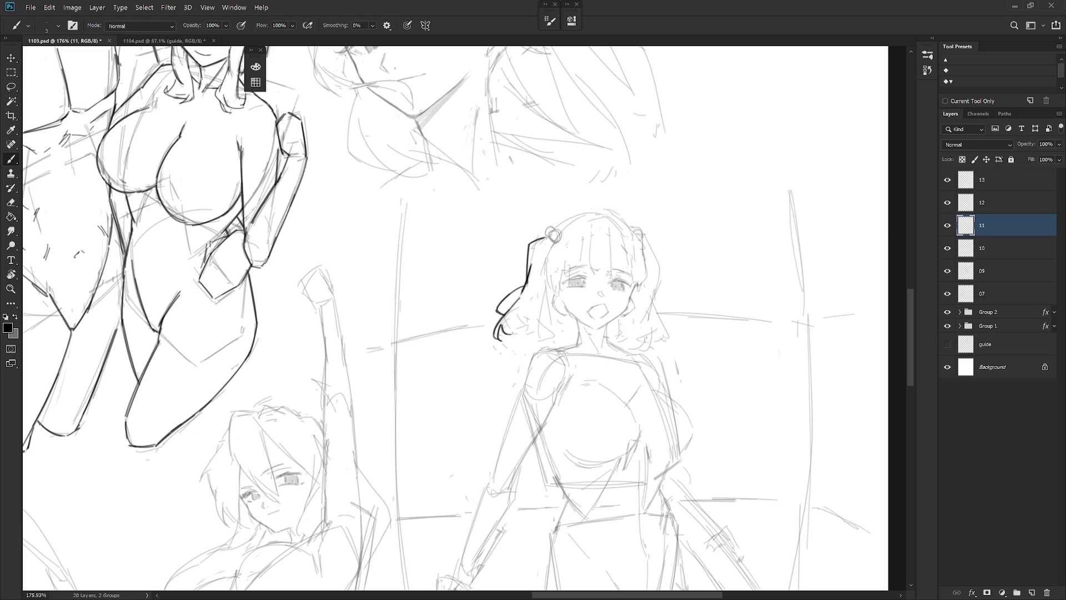
mouse_move(545, 294)
left_mouse_down()
mouse_move(543, 341)
mouse_move(510, 332)
mouse_move(544, 339)
left_mouse_up()
key("ctrl+z")
mouse_move(547, 276)
left_mouse_down()
mouse_move(546, 304)
mouse_move(562, 289)
left_mouse_up()
key("ctrl+z")
key("ctrl+z")
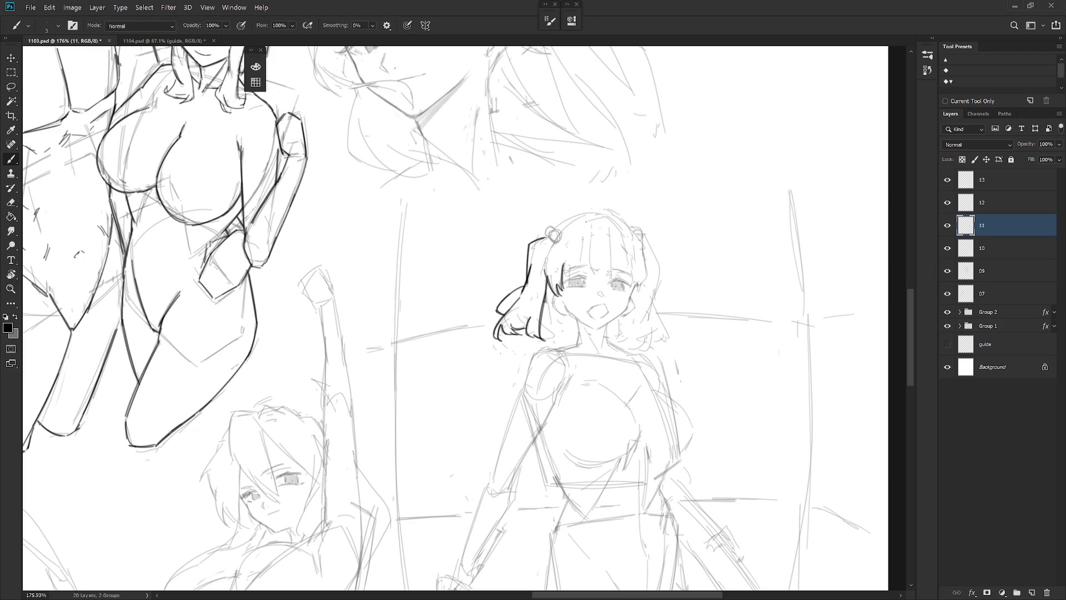
Step: Ink the left hair bow loop, the right bun circle and the ear
mouse_move(547, 227)
left_mouse_down()
mouse_move(547, 241)
mouse_move(606, 207)
mouse_move(644, 247)
mouse_move(644, 286)
mouse_move(631, 282)
left_mouse_up()
key("ctrl+z")
key("ctrl+z")
key("ctrl+z")
key("ctrl+z")
key("ctrl+z")
key("ctrl+z")
key("ctrl+z")
mouse_move(639, 228)
left_mouse_down()
mouse_move(661, 272)
mouse_move(650, 308)
mouse_move(668, 343)
left_mouse_up()
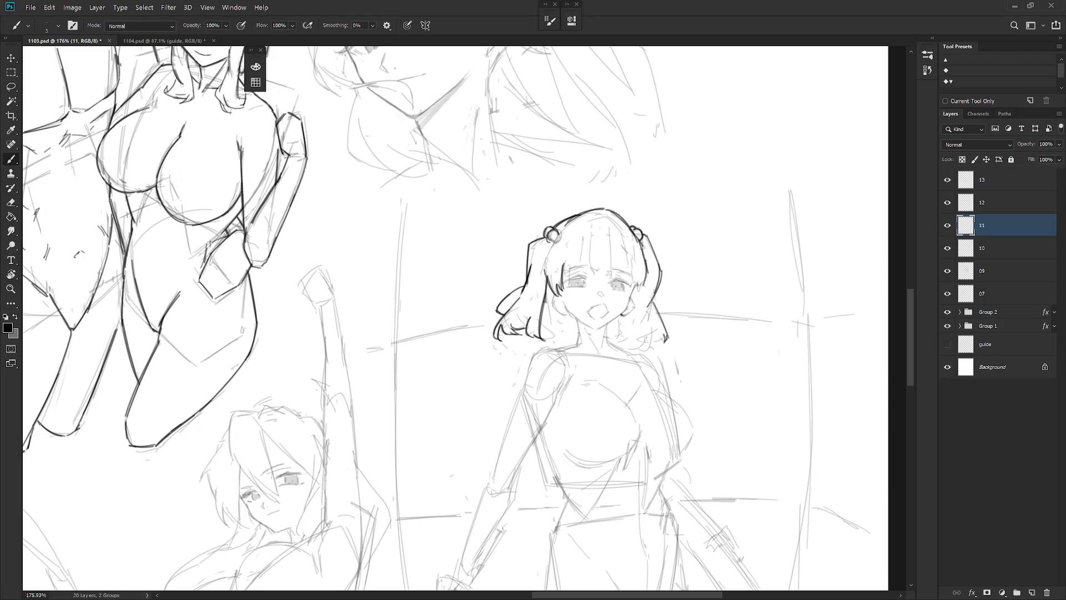
left_click_drag(632, 298, 633, 311)
key("ctrl+z")
mouse_move(564, 303)
left_mouse_down()
mouse_move(594, 330)
mouse_move(623, 312)
left_mouse_up()
scroll(677, 307, "down", 1)
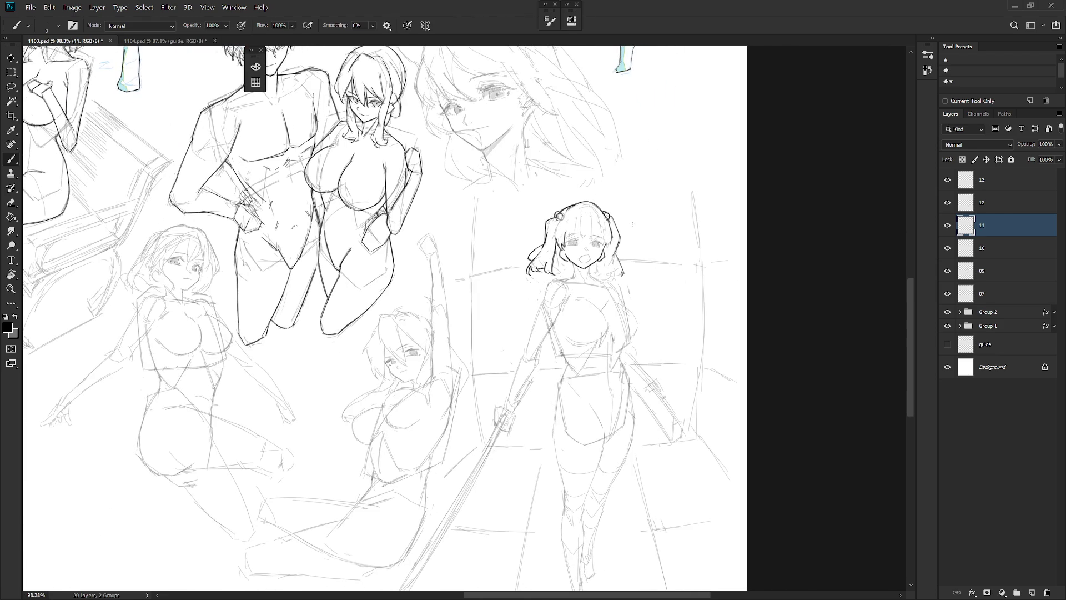
Step: Ink dark lines along the sword girl's neck and collar toward the right shoulder
scroll(561, 240, "up", 1)
mouse_move(569, 252)
left_mouse_down()
mouse_move(563, 275)
mouse_move(592, 277)
left_mouse_up()
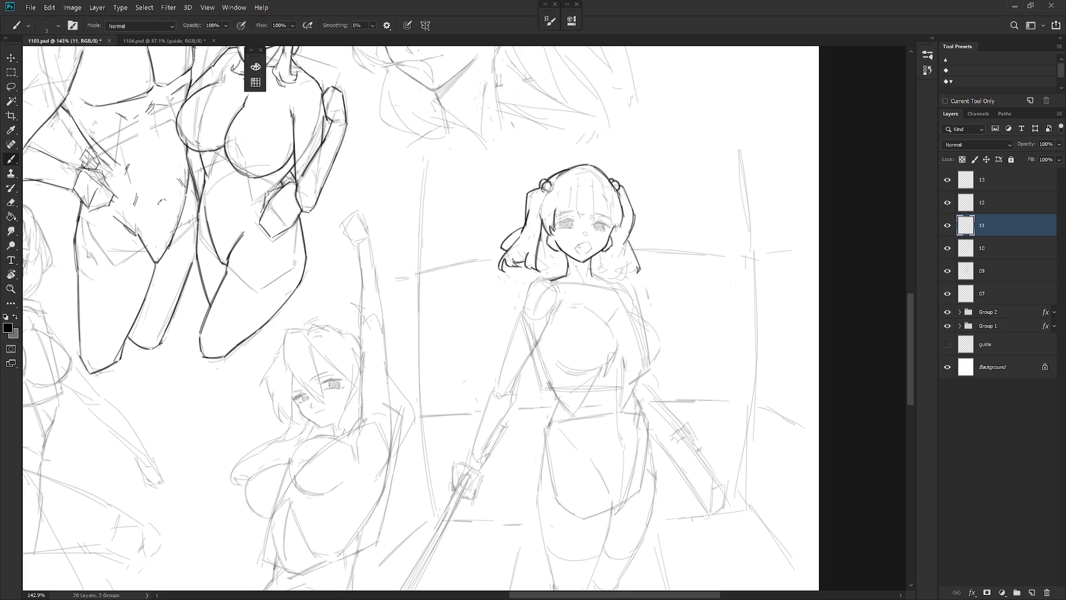
scroll(553, 284, "down", 3)
left_click_drag(647, 341, 629, 353)
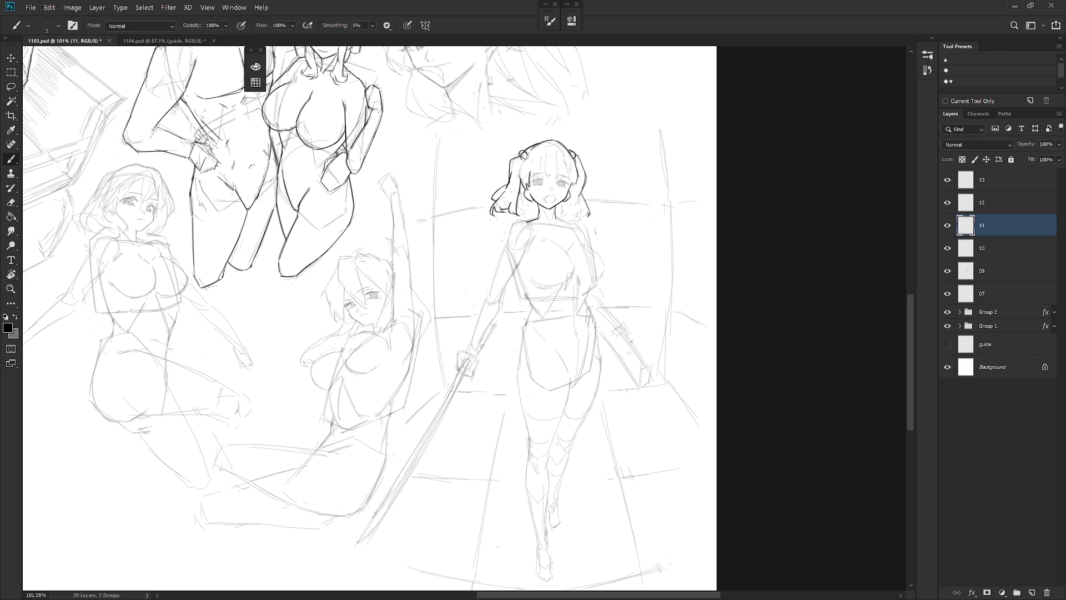
mouse_move(628, 353)
left_mouse_down()
mouse_move(694, 331)
mouse_move(651, 342)
left_mouse_up()
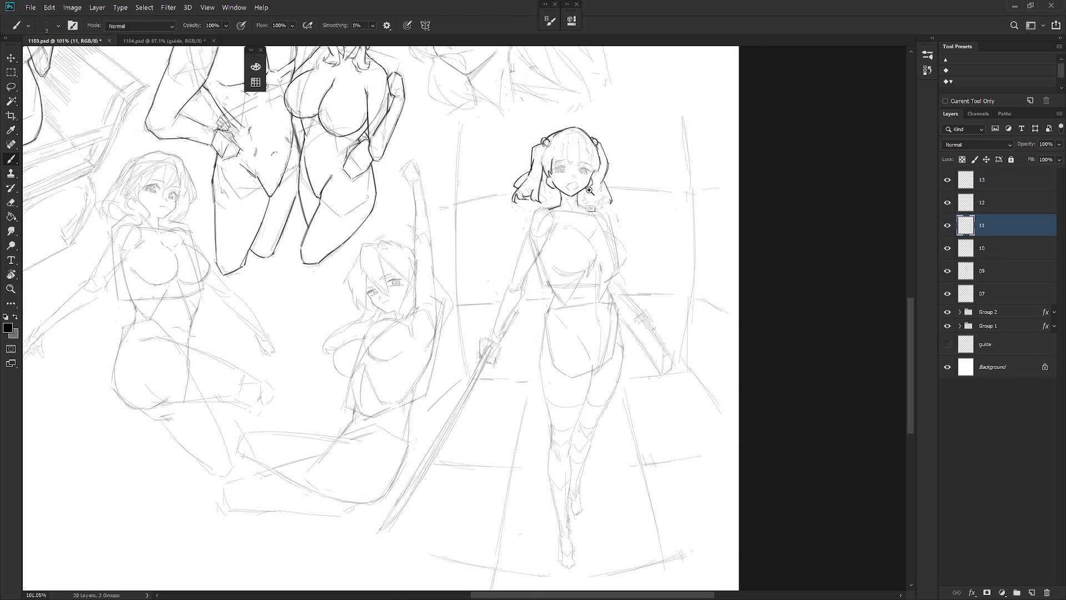
scroll(596, 199, "up", 3)
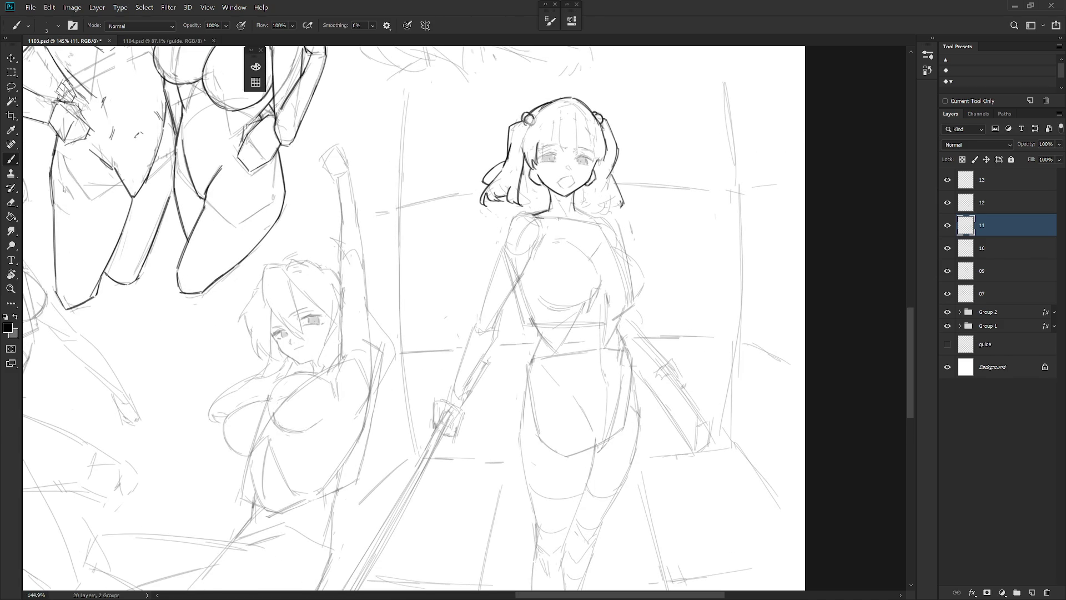
left_click_drag(534, 217, 589, 220)
mouse_move(590, 216)
left_mouse_down()
mouse_move(607, 219)
mouse_move(645, 275)
mouse_move(621, 303)
left_mouse_up()
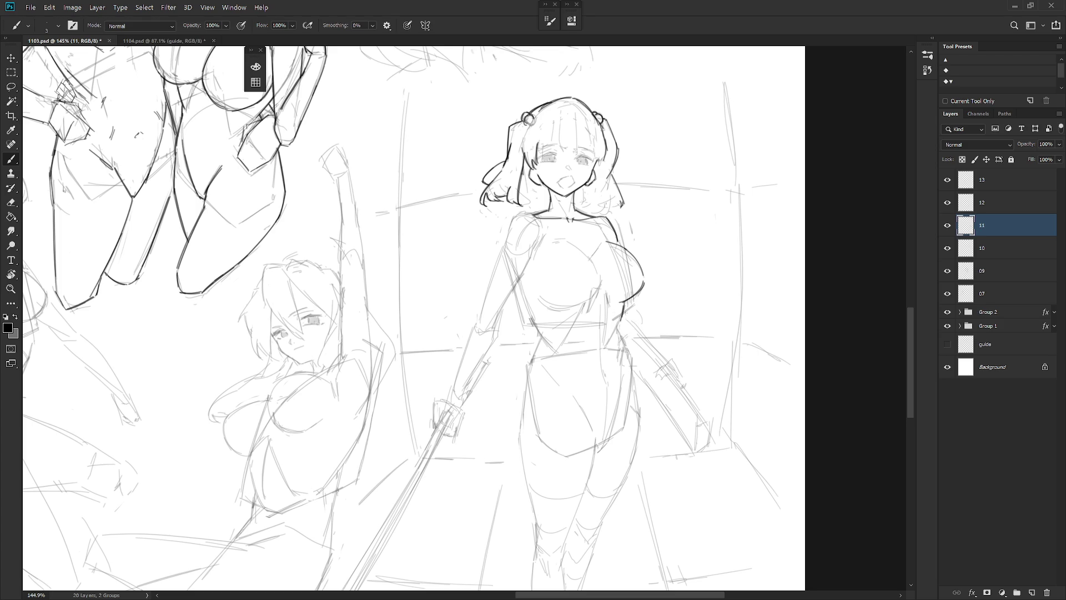
Step: Darken the chest, both torso and waist contours, and the hips with dark strokes
left_click_drag(626, 299, 623, 312)
left_click_drag(618, 323, 634, 388)
mouse_move(626, 350)
left_mouse_down()
mouse_move(639, 426)
mouse_move(643, 384)
left_mouse_up()
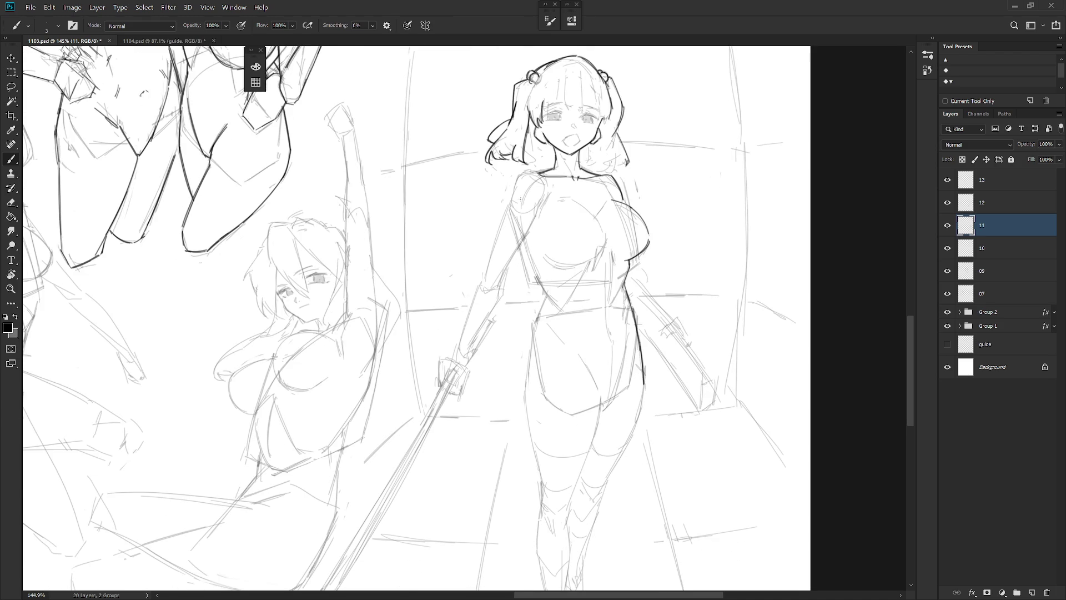
mouse_move(523, 244)
left_mouse_down()
mouse_move(548, 292)
mouse_move(527, 351)
left_mouse_up()
key("ctrl+z")
key("ctrl+z")
mouse_move(552, 317)
left_mouse_down()
mouse_move(534, 338)
mouse_move(523, 399)
mouse_move(525, 387)
left_mouse_up()
left_click_drag(630, 348, 615, 377)
scroll(605, 274, "down", 3)
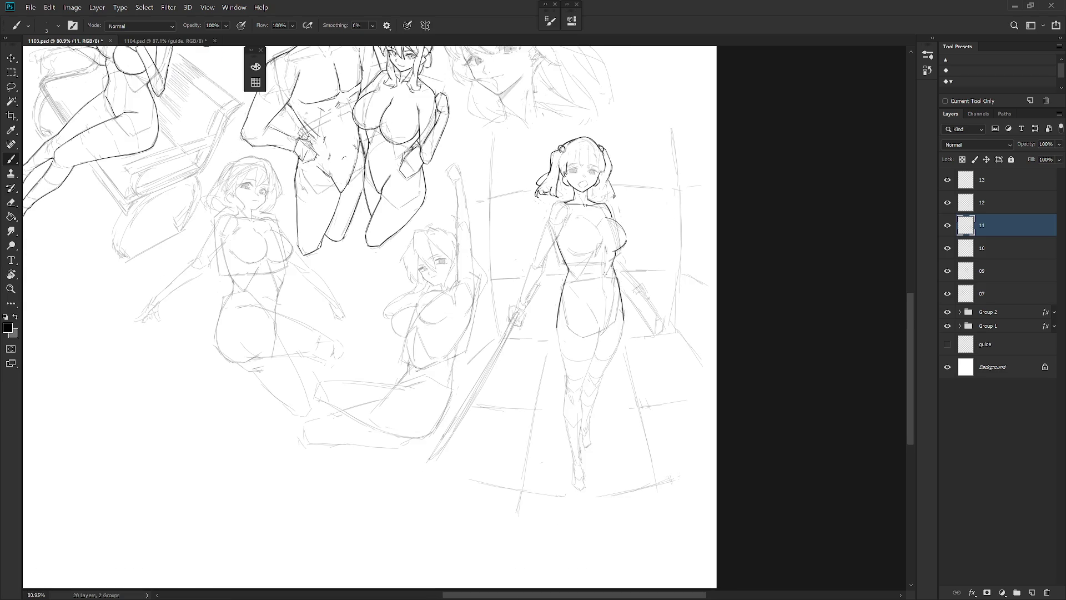
Step: Ink dark contours on the girl's hips and a short stroke beside her right waist
scroll(597, 300, "up", 3)
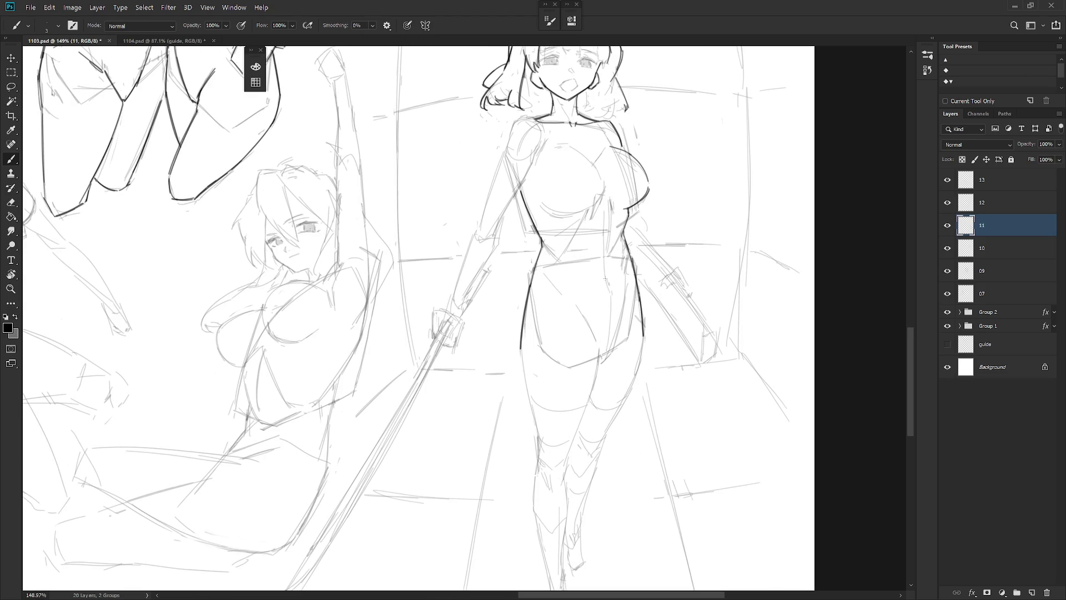
left_click_drag(585, 318, 601, 362)
left_click_drag(623, 310, 606, 355)
left_click_drag(628, 285, 624, 303)
Step: Draw a dark upper chest contour, undoing the attempt
scroll(603, 262, "up", 2)
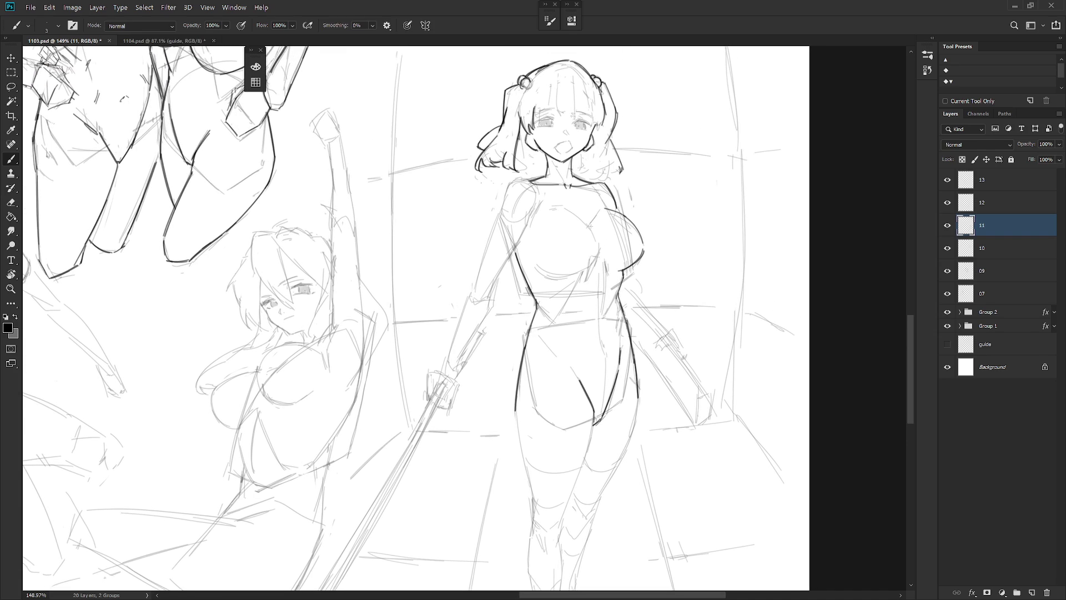
key("e")
key("b")
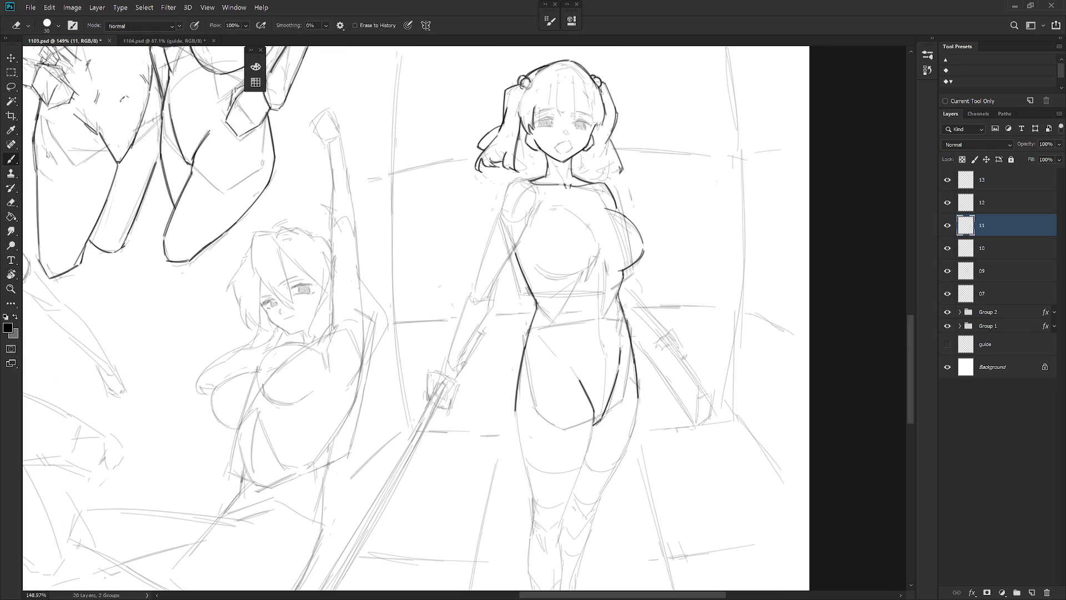
mouse_move(554, 209)
left_mouse_down()
mouse_move(588, 225)
mouse_move(601, 247)
left_mouse_up()
key("ctrl+z")
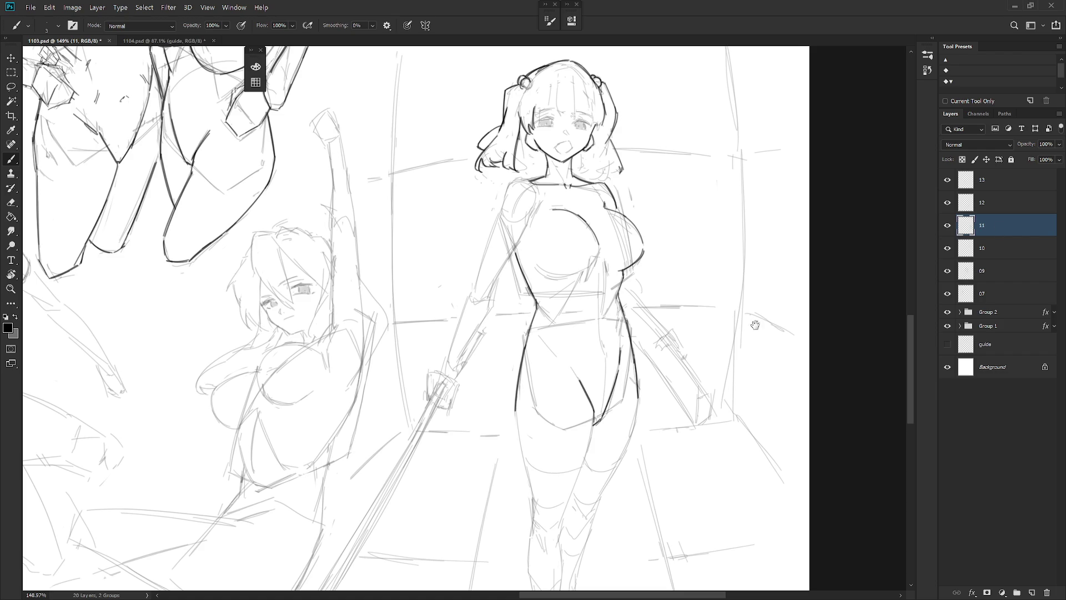
Step: Ink the left and right thigh contours, redrawing the left thigh until satisfied
scroll(547, 284, "down", 3)
left_click_drag(516, 323, 530, 395)
key("ctrl+z")
left_click_drag(521, 308, 515, 368)
key("ctrl+z")
left_click_drag(516, 331, 536, 431)
scroll(603, 233, "down", 3)
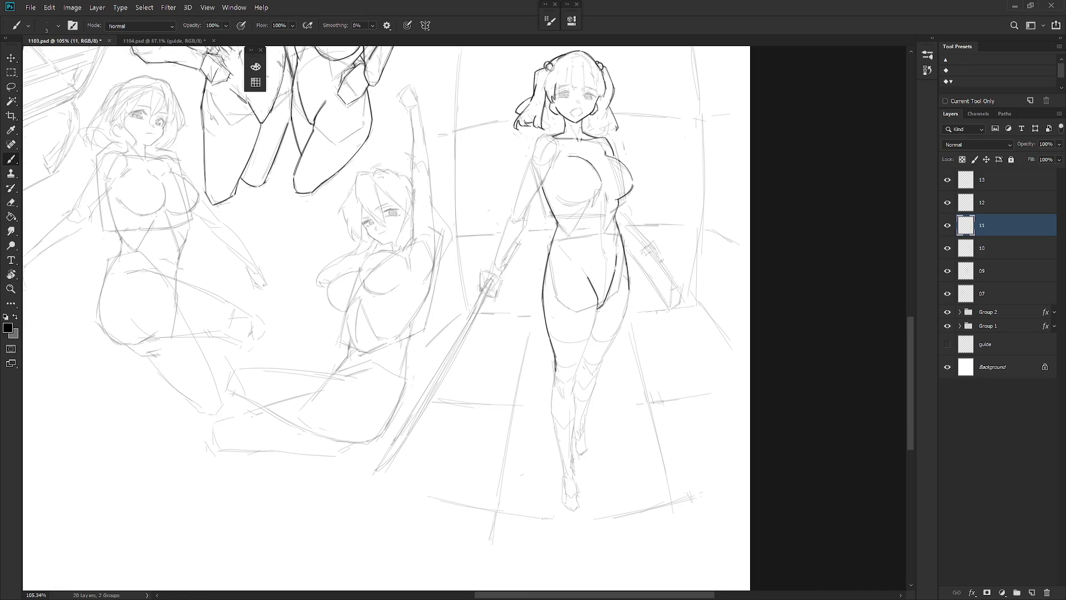
mouse_move(597, 304)
left_mouse_down()
mouse_move(570, 398)
mouse_move(554, 381)
mouse_move(553, 396)
mouse_move(563, 394)
mouse_move(554, 428)
left_mouse_up()
key("ctrl+z")
key("ctrl+z")
Step: Ink the left shin contour, retrying the stroke until it sits right
left_click_drag(554, 388, 551, 460)
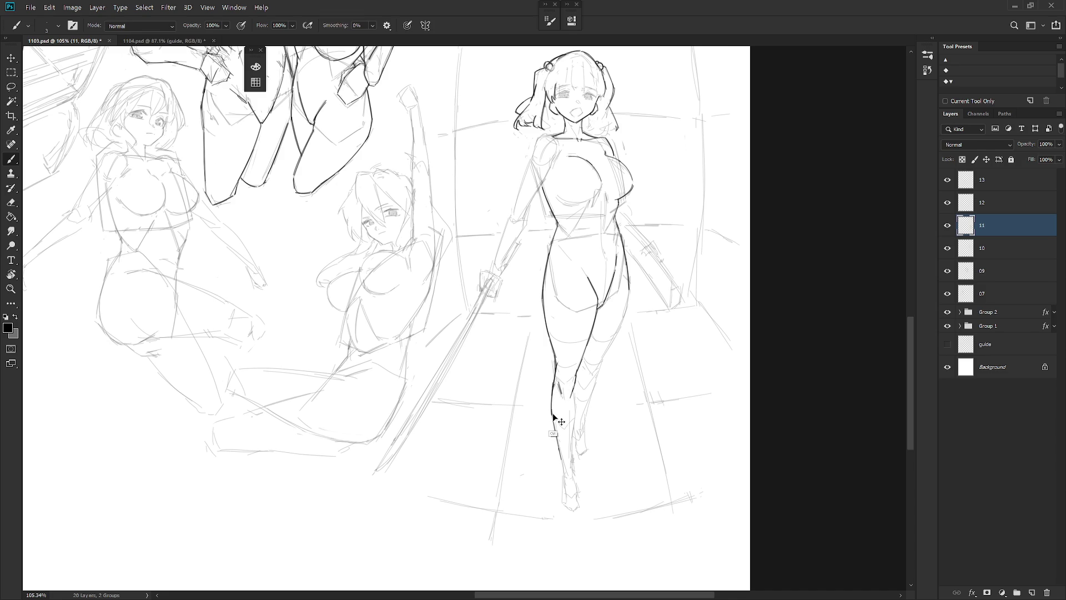
key("ctrl+z")
left_click_drag(551, 414, 562, 465)
key("ctrl+z")
key("ctrl+z")
left_click_drag(552, 405, 564, 466)
left_click_drag(553, 403, 564, 471)
Step: Close the right foot's bottom, add a back-leg stroke, and retry right thigh strokes
left_click_drag(565, 504, 578, 510)
left_click_drag(578, 391, 570, 468)
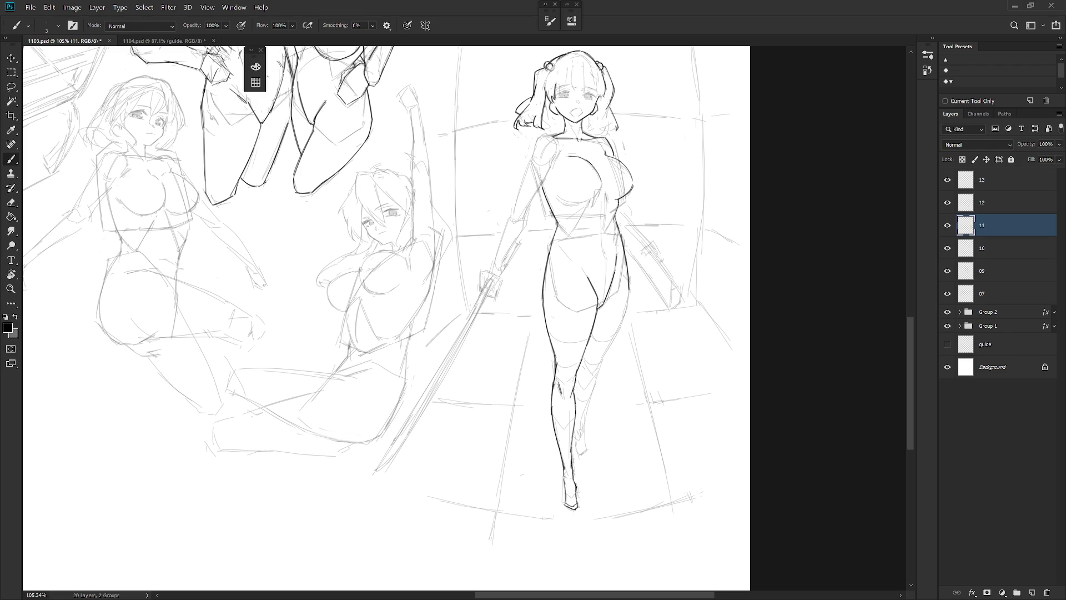
left_click_drag(631, 288, 613, 345)
mouse_move(642, 278)
left_mouse_down()
mouse_move(629, 280)
mouse_move(602, 364)
left_mouse_up()
key("ctrl+z")
key("ctrl+z")
left_click_drag(631, 328, 620, 337)
mouse_move(631, 347)
left_mouse_down()
mouse_move(603, 358)
mouse_move(580, 456)
left_mouse_up()
key("ctrl+z")
key("ctrl+z")
key("ctrl+z")
Step: Ink the right foot's bottom and front edge
left_click_drag(584, 415, 588, 448)
scroll(630, 444, "down", 2)
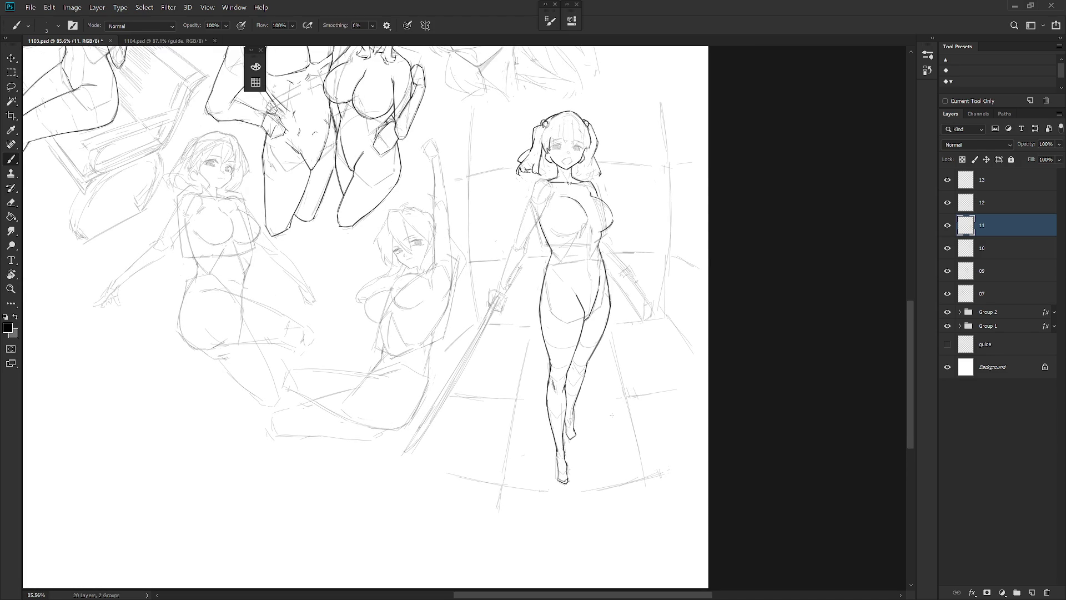
scroll(588, 417, "up", 2)
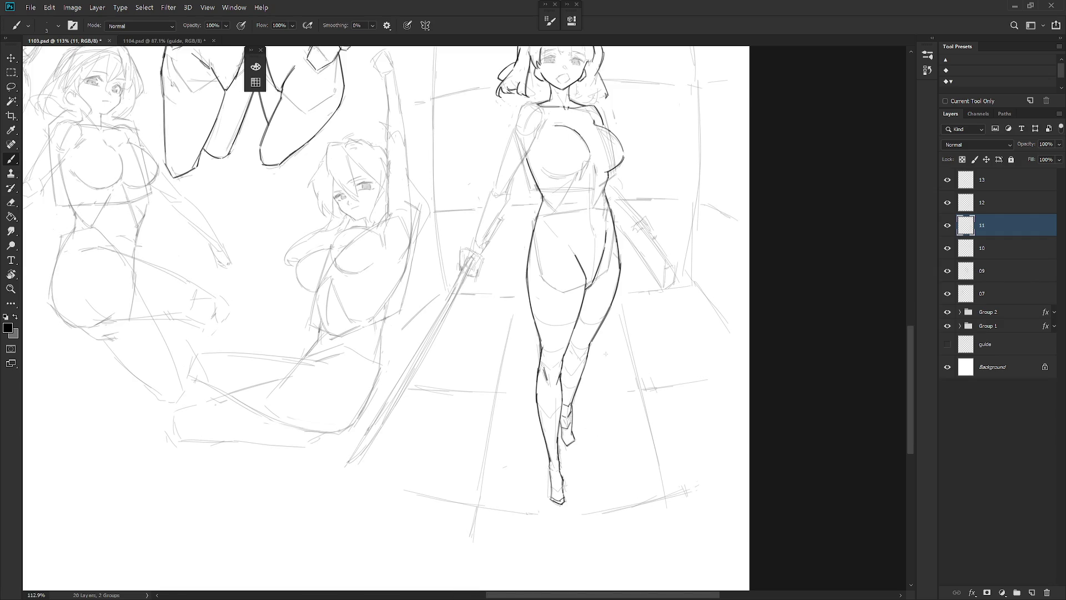
scroll(603, 355, "down", 3)
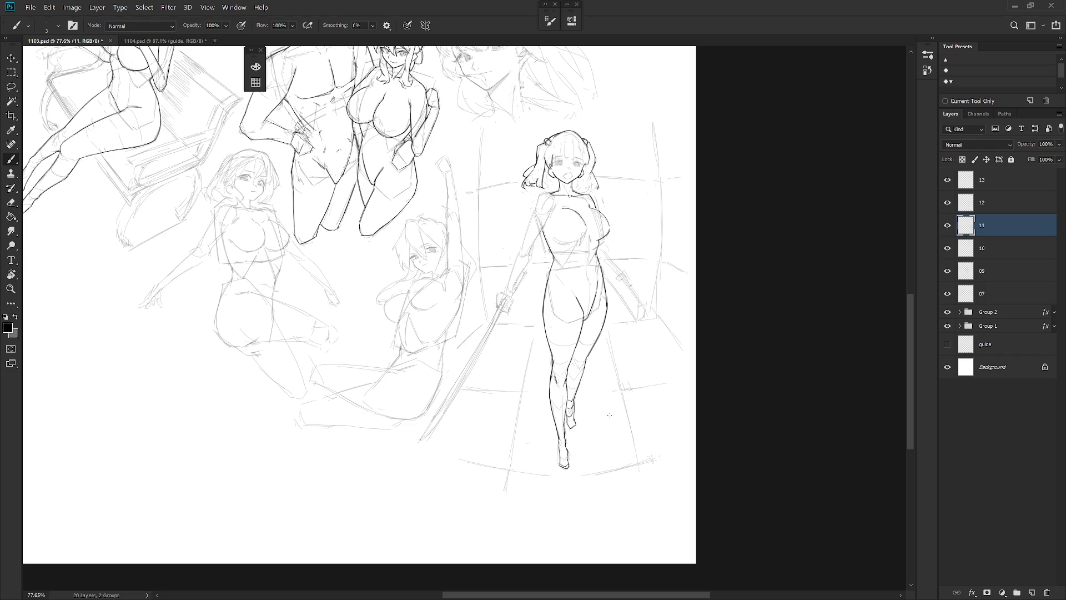
Step: Darken the lower chest curve, left shoulder and inner upper-arm lines, redrawing the inner arm once
scroll(595, 278, "up", 4)
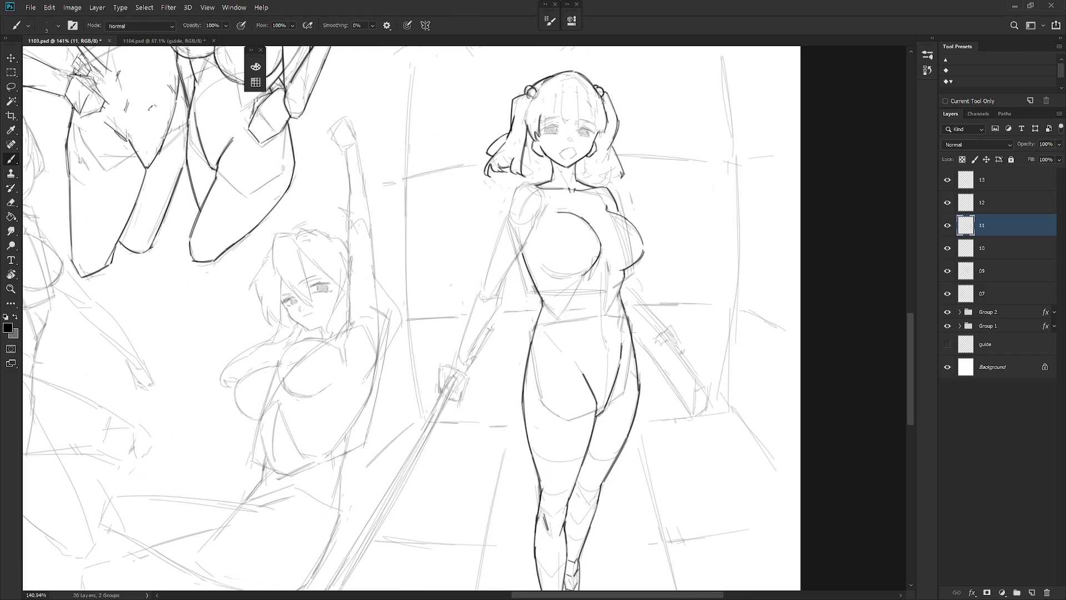
left_click_drag(550, 273, 587, 267)
mouse_move(511, 216)
left_mouse_down()
mouse_move(516, 188)
mouse_move(534, 184)
mouse_move(477, 300)
left_mouse_up()
left_click_drag(506, 222, 481, 288)
left_click_drag(535, 223, 501, 276)
key("ctrl+z")
left_click_drag(534, 230, 454, 359)
left_click_drag(505, 279, 468, 350)
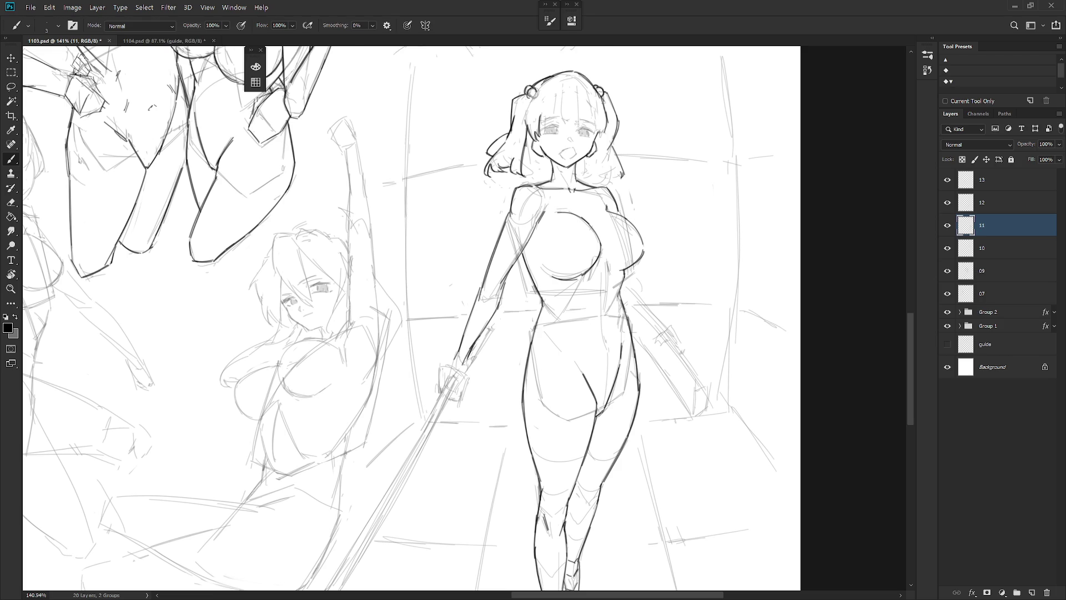
scroll(483, 400, "down", 5)
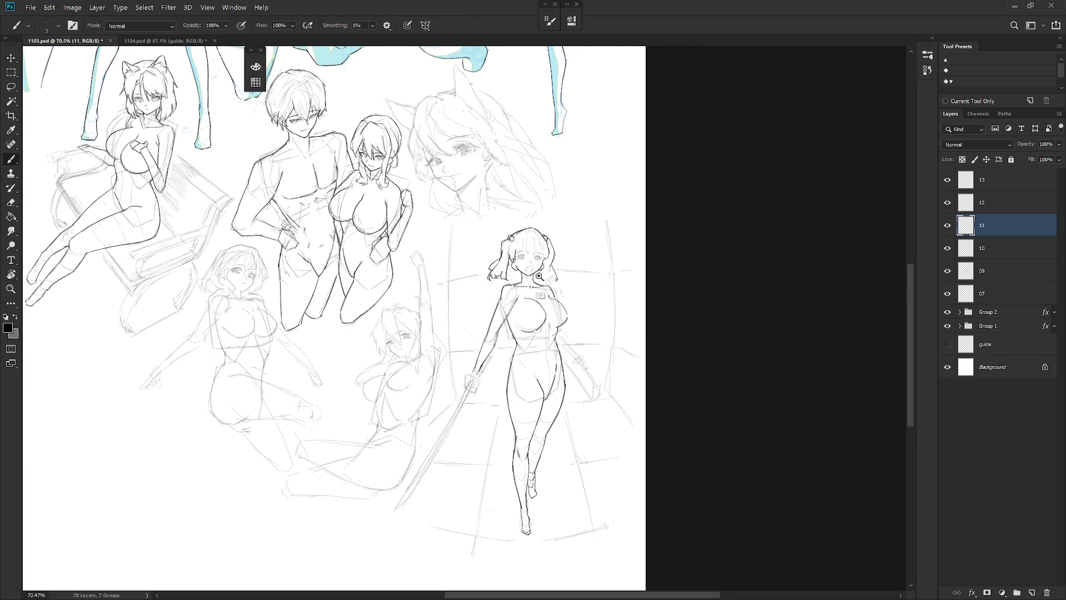
Step: Erase the stray mark under the nose and draw a small open mouth
scroll(533, 272, "up", 4)
key("e")
left_click_drag(517, 256, 507, 266)
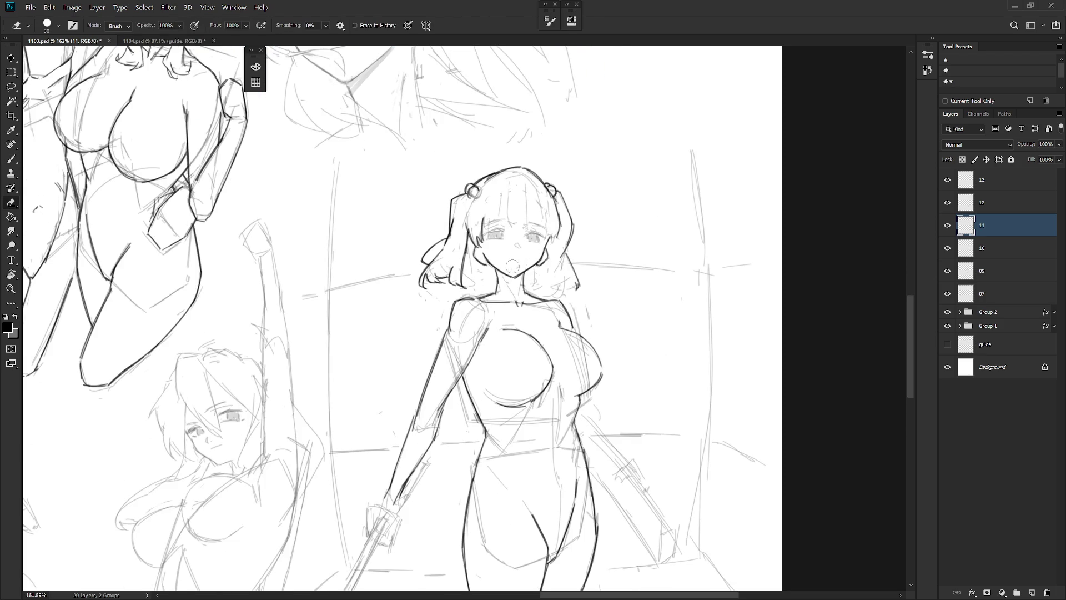
key("b")
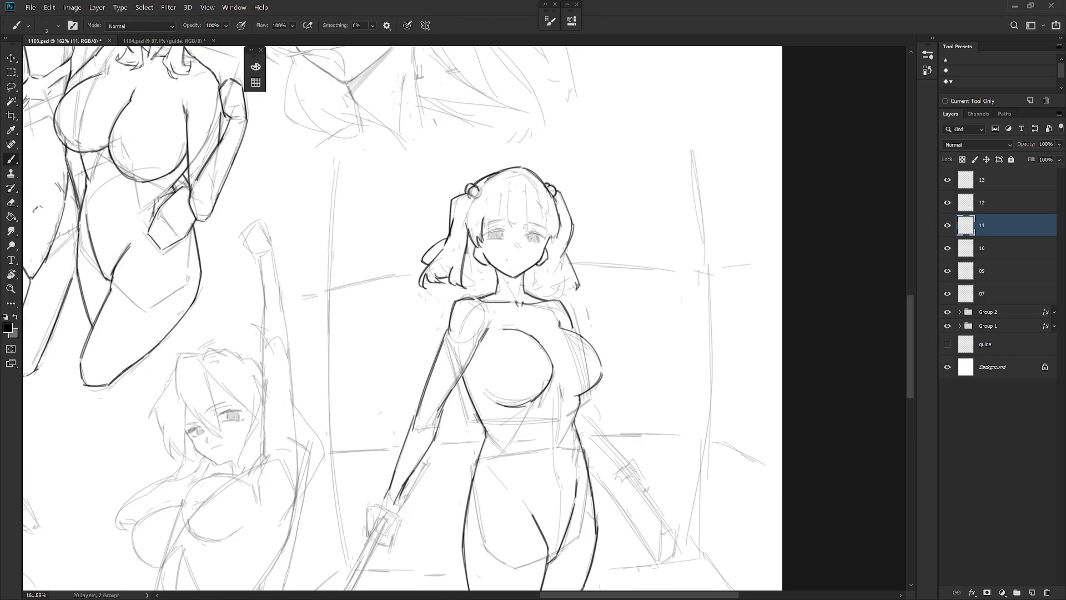
left_click_drag(503, 260, 520, 264)
key("ctrl+z")
key("ctrl+z")
key("ctrl+z")
left_click_drag(551, 225, 539, 239)
key("ctrl+z")
Step: Rotate the view to compare the face, keep the latest eye and mouth lines, then straighten
key("r")
left_click_drag(554, 271, 526, 240)
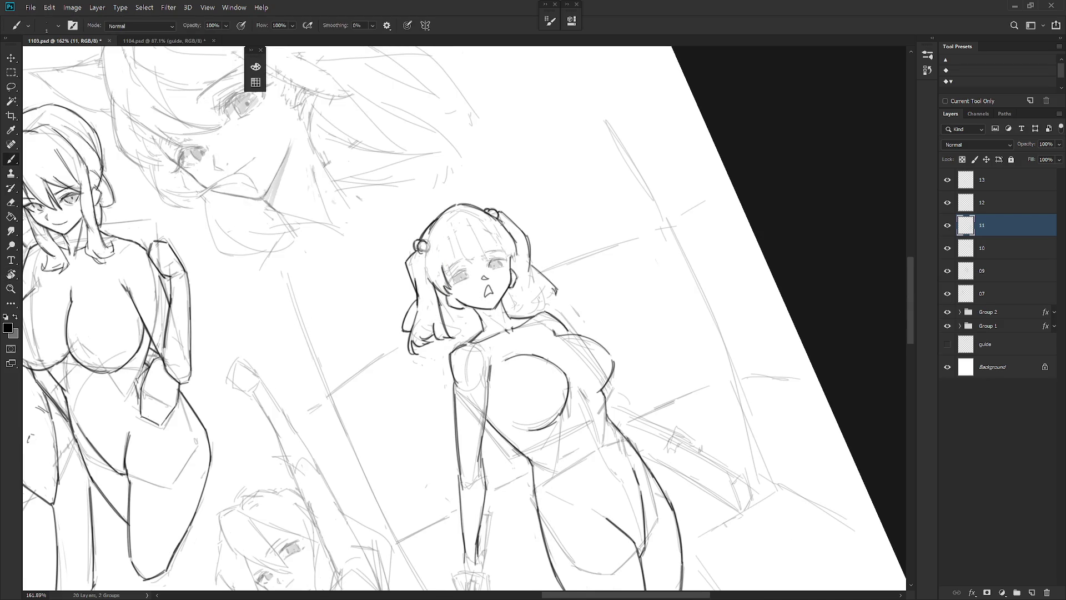
key("ctrl+z")
key("ctrl+shift+z")
left_click_drag(526, 240, 509, 256)
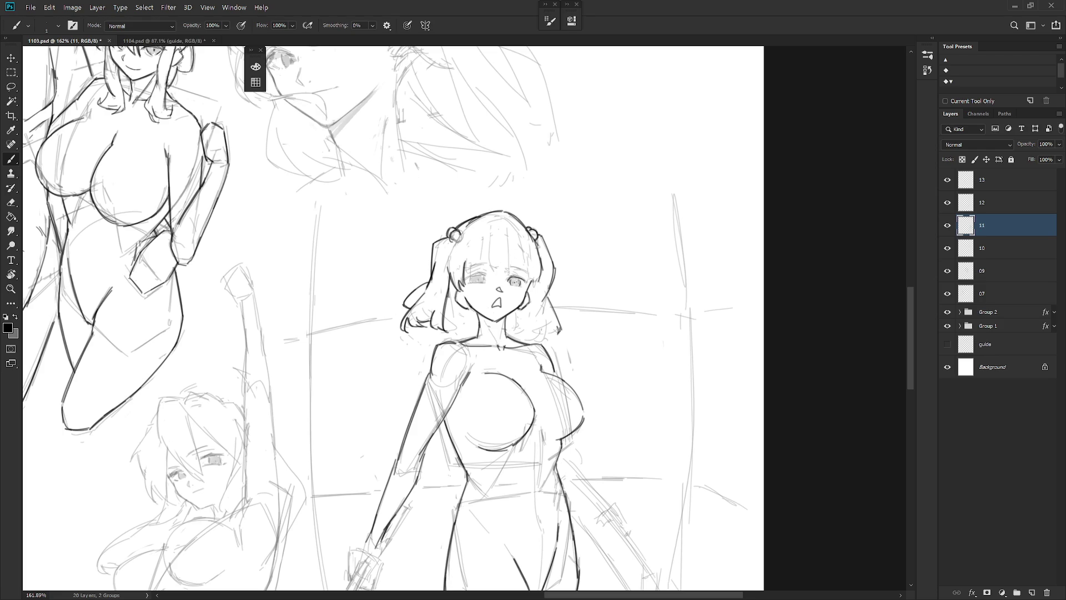
Step: Touch up the left eye and add two hair strands across the bangs
left_click_drag(470, 276, 489, 275)
left_click_drag(490, 274, 482, 277)
mouse_move(465, 258)
left_mouse_down()
mouse_move(462, 274)
mouse_move(529, 273)
mouse_move(484, 263)
mouse_move(530, 281)
left_mouse_up()
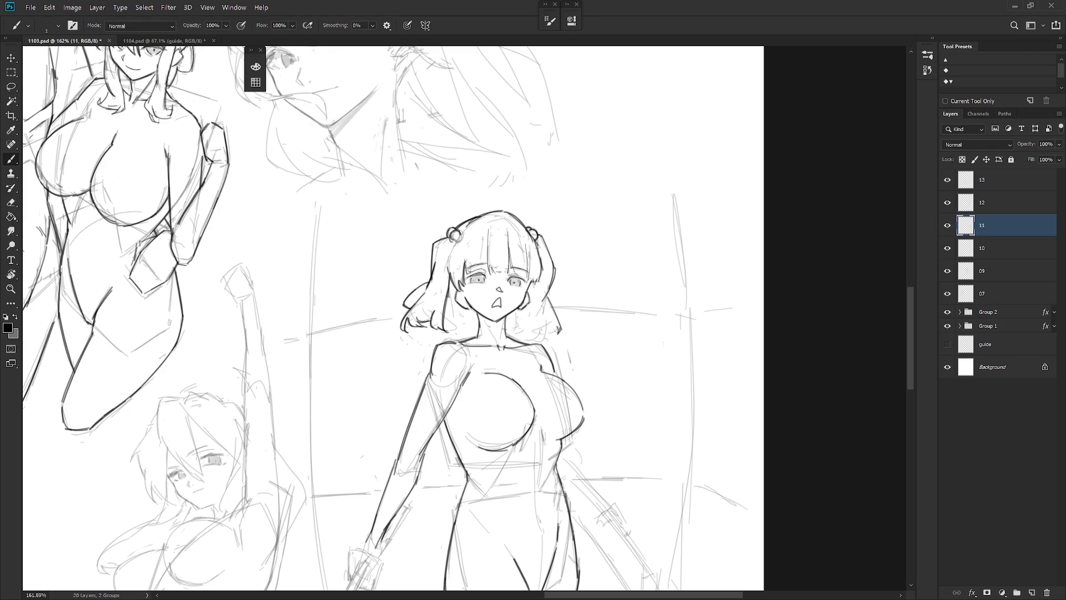
mouse_move(467, 246)
left_mouse_down()
mouse_move(466, 272)
mouse_move(450, 268)
left_mouse_up()
scroll(578, 250, "down", 5)
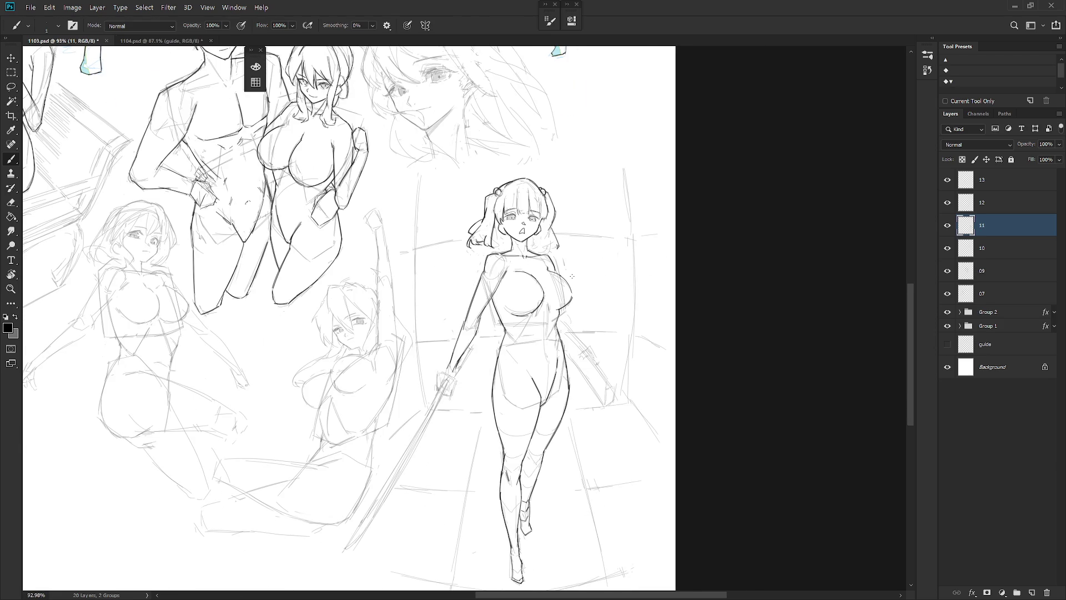
left_click_drag(572, 276, 562, 248)
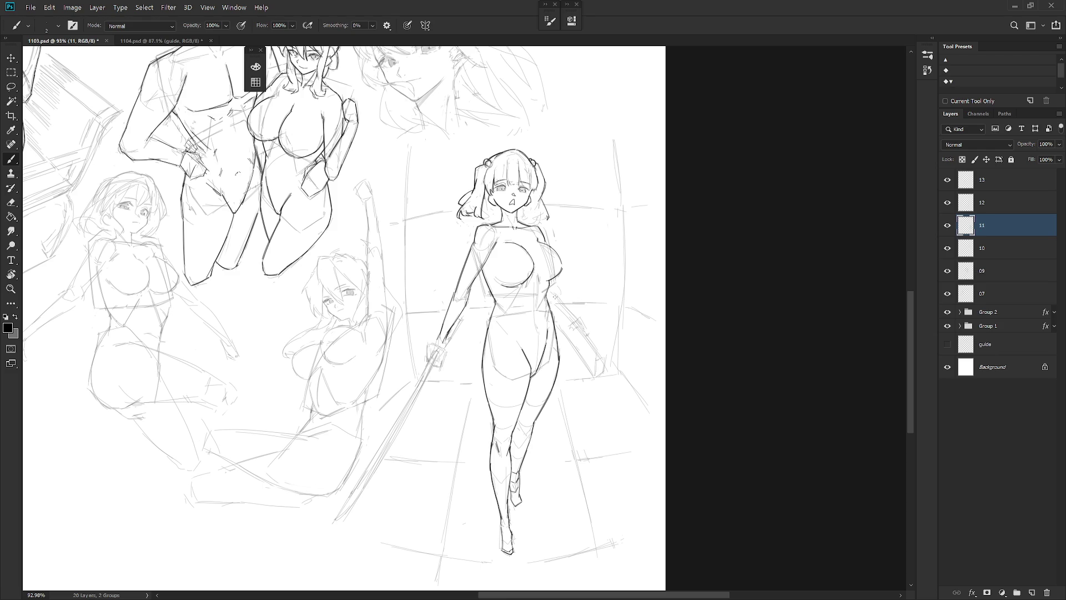
Step: Darken the sword edge by the right hip, redrawing overlong strokes
mouse_move(549, 291)
left_mouse_down()
mouse_move(576, 322)
mouse_move(572, 312)
left_mouse_up()
left_click_drag(554, 313, 595, 378)
key("ctrl+z")
left_click_drag(550, 313, 591, 371)
mouse_move(567, 335)
left_mouse_down()
mouse_move(598, 382)
mouse_move(600, 350)
mouse_move(601, 360)
left_mouse_up()
key("ctrl+z")
key("ctrl+z")
Step: Add hatch marks, extend the sword's upper edge, and darken the right shoulder edge
left_click_drag(573, 333, 578, 316)
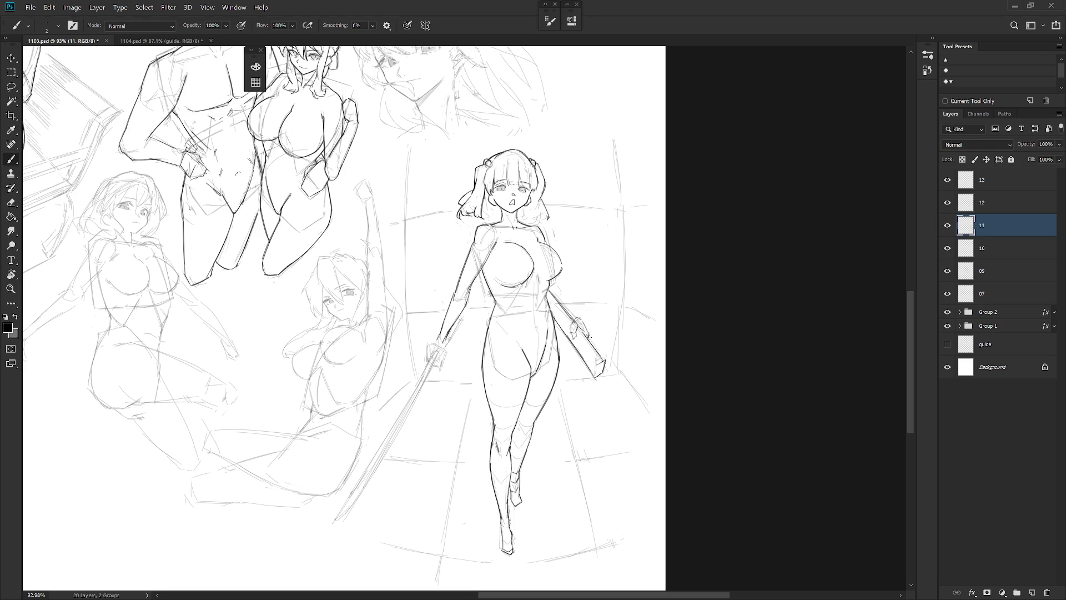
mouse_move(563, 298)
left_mouse_down()
mouse_move(578, 320)
mouse_move(555, 290)
mouse_move(573, 325)
left_mouse_up()
key("e")
key("b")
left_click_drag(554, 279, 557, 289)
scroll(588, 388, "down", 2)
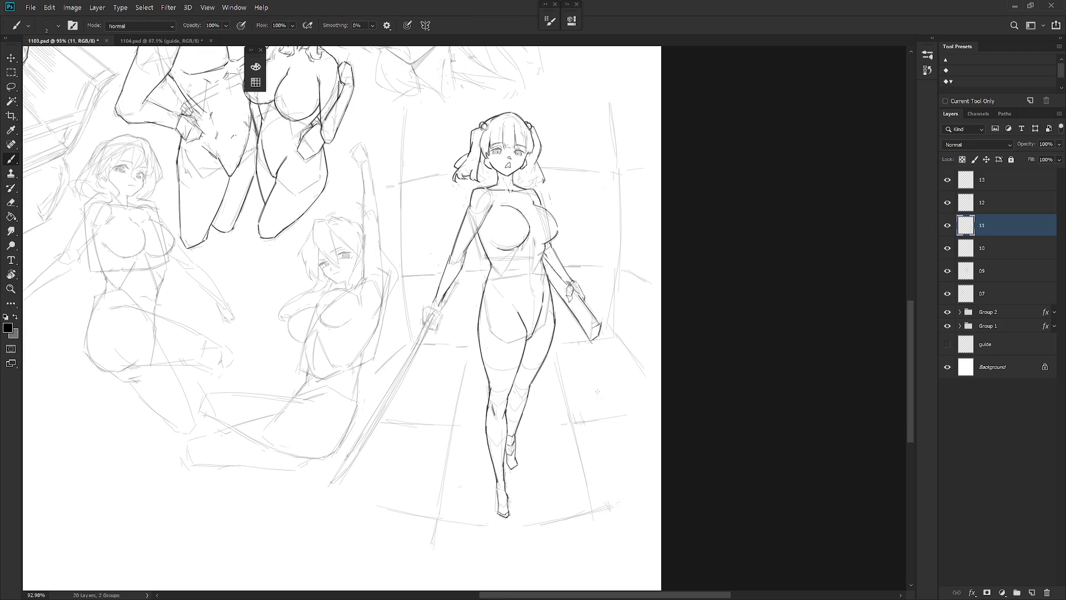
scroll(597, 422, "down", 2)
scroll(480, 290, "up", 3)
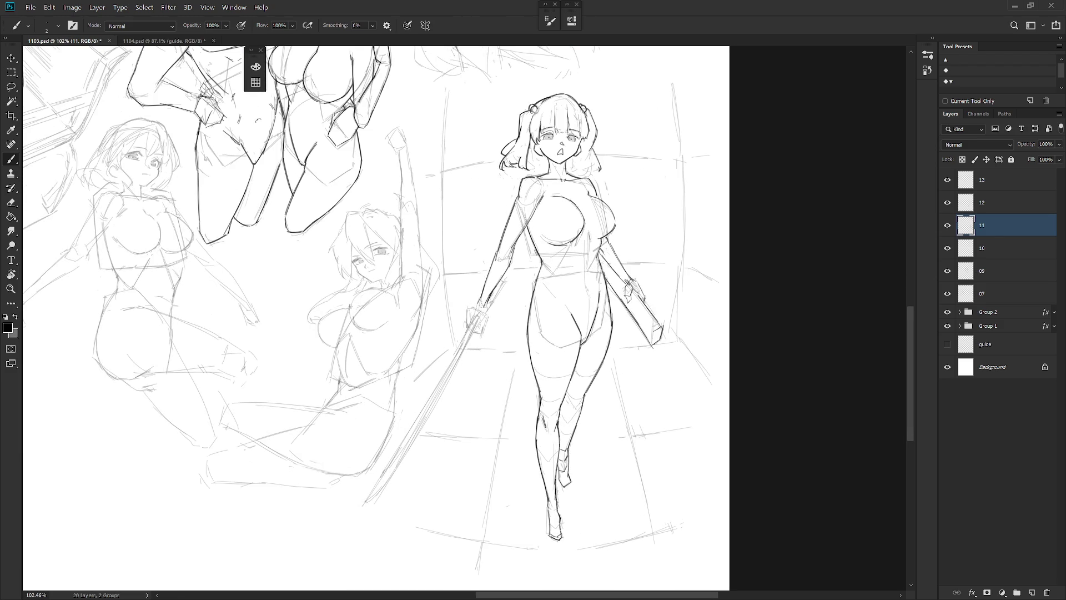
Step: Ink the hilt top and the blade's left edge down toward its tip
mouse_move(468, 307)
left_mouse_down()
mouse_move(487, 311)
mouse_move(481, 334)
left_mouse_up()
mouse_move(512, 289)
left_mouse_down()
mouse_move(504, 391)
mouse_move(486, 383)
mouse_move(461, 494)
left_mouse_up()
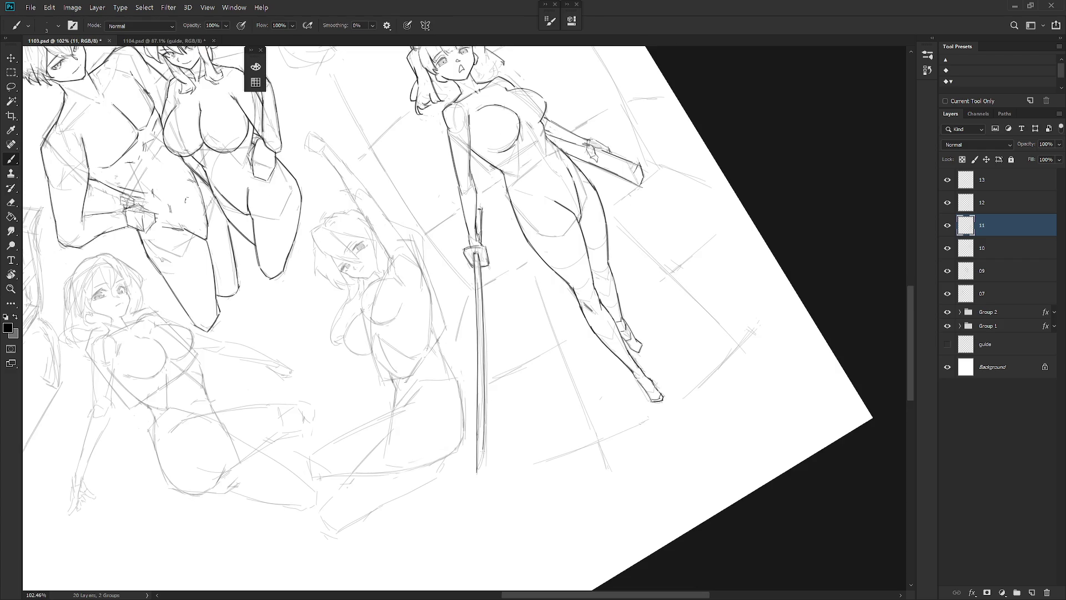
left_click_drag(475, 253, 476, 478)
key("e")
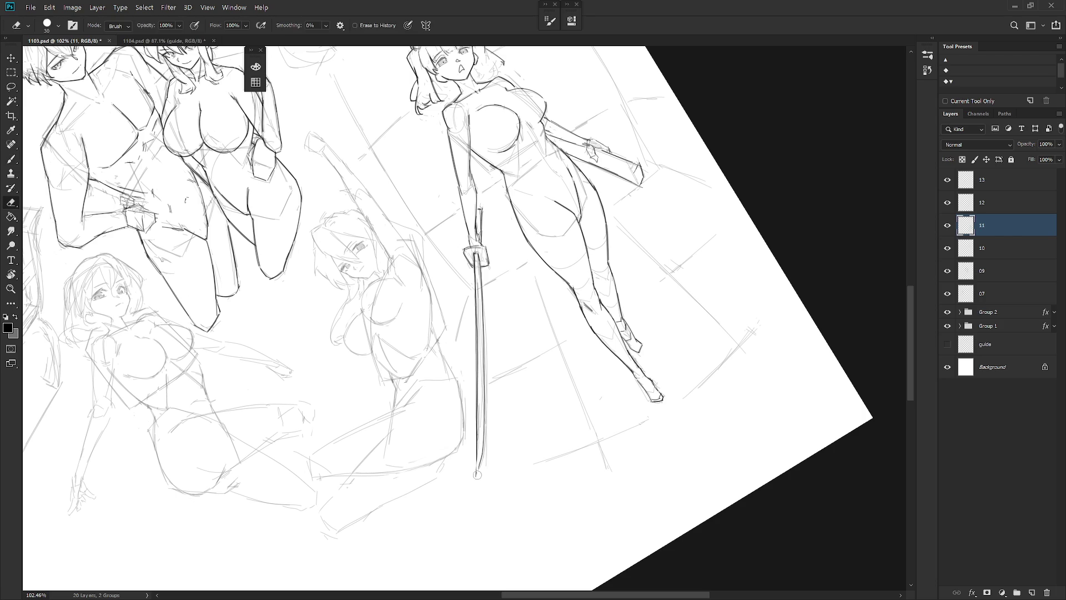
key("b")
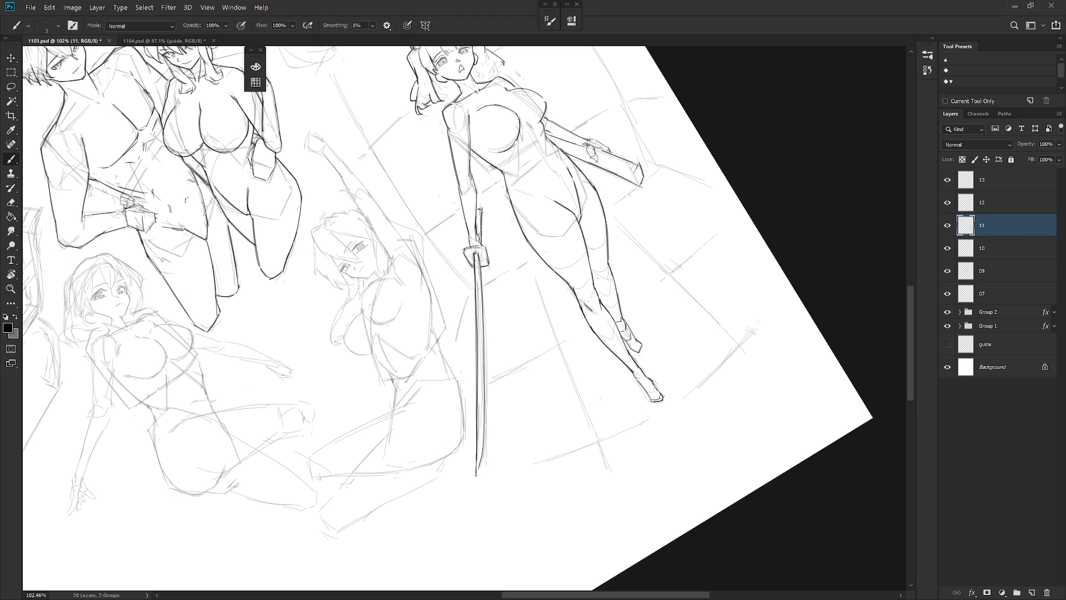
mouse_move(478, 454)
left_mouse_down()
mouse_move(476, 475)
mouse_move(530, 424)
left_mouse_up()
Step: Straighten the view and retry the upper blade stroke below the hilt
key("Escape")
mouse_move(480, 257)
left_mouse_down()
mouse_move(479, 285)
mouse_move(479, 275)
left_mouse_up()
key("ctrl+z")
key("e")
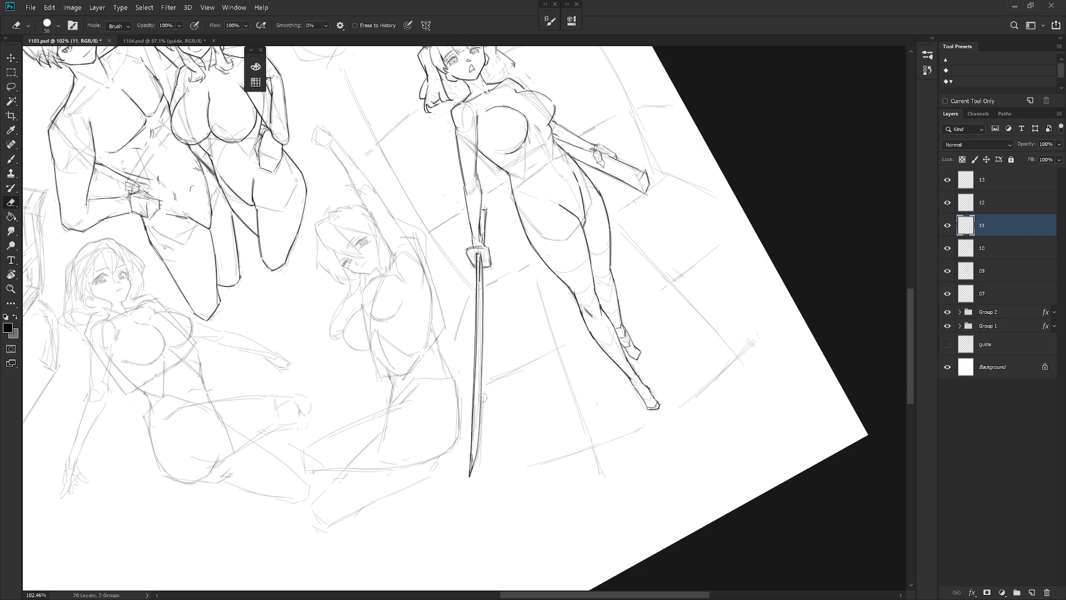
key("Escape")
key("b")
scroll(611, 366, "down", 3)
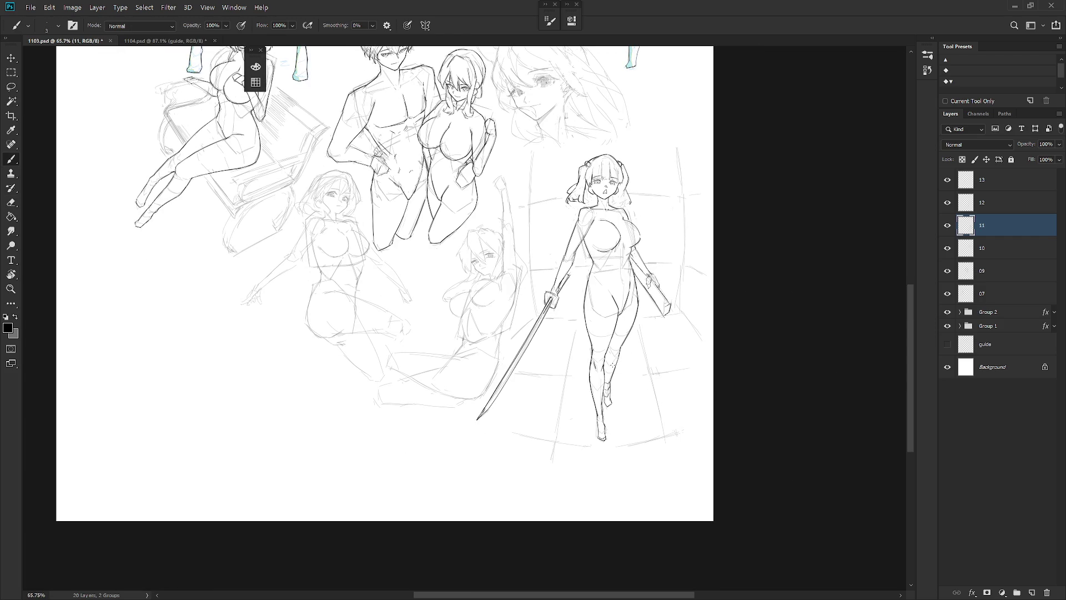
Step: Add hair strands along the right side of the girl's neck
scroll(610, 186, "up", 6)
key("e")
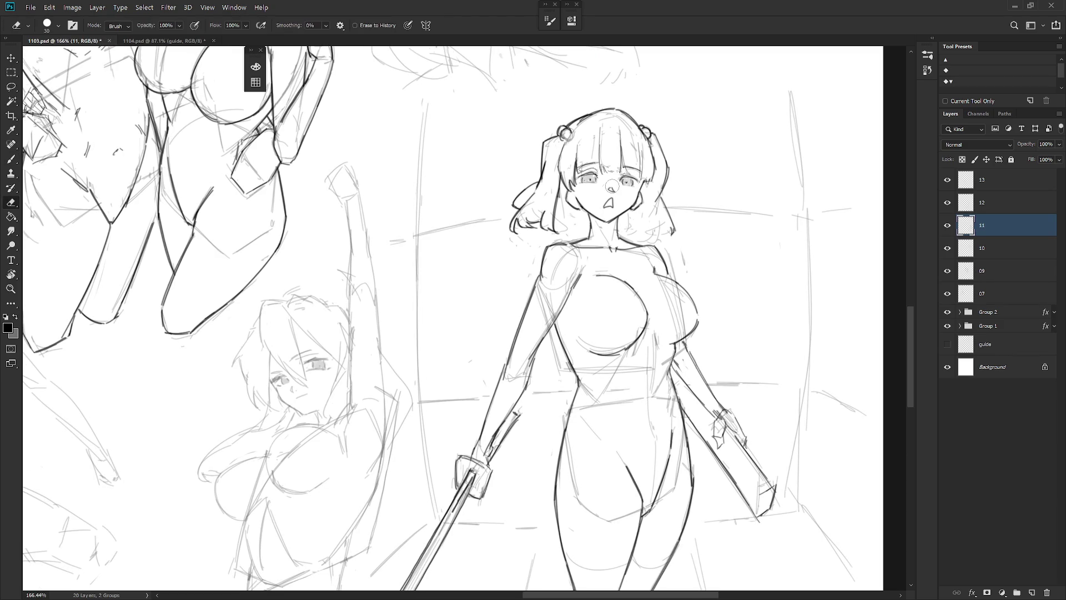
key("b")
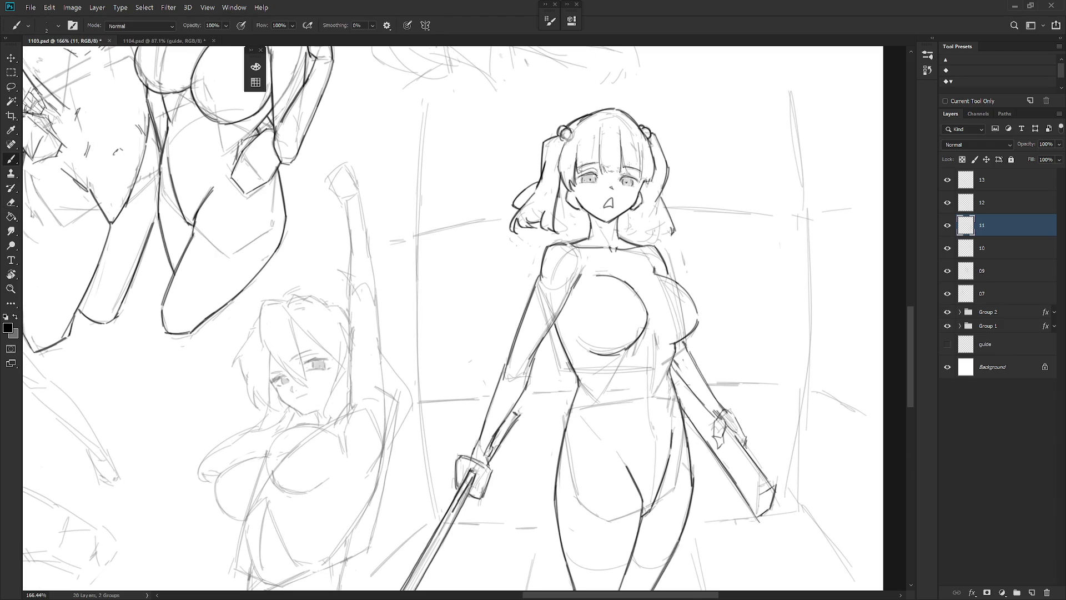
left_click_drag(733, 298, 720, 310)
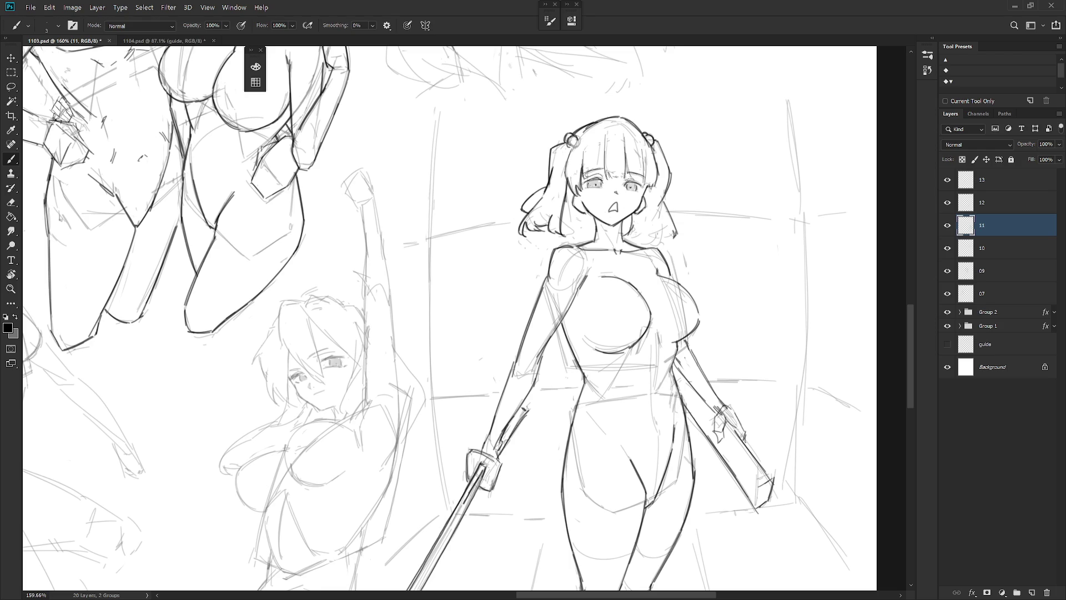
left_click_drag(629, 238, 647, 234)
scroll(751, 333, "down", 4)
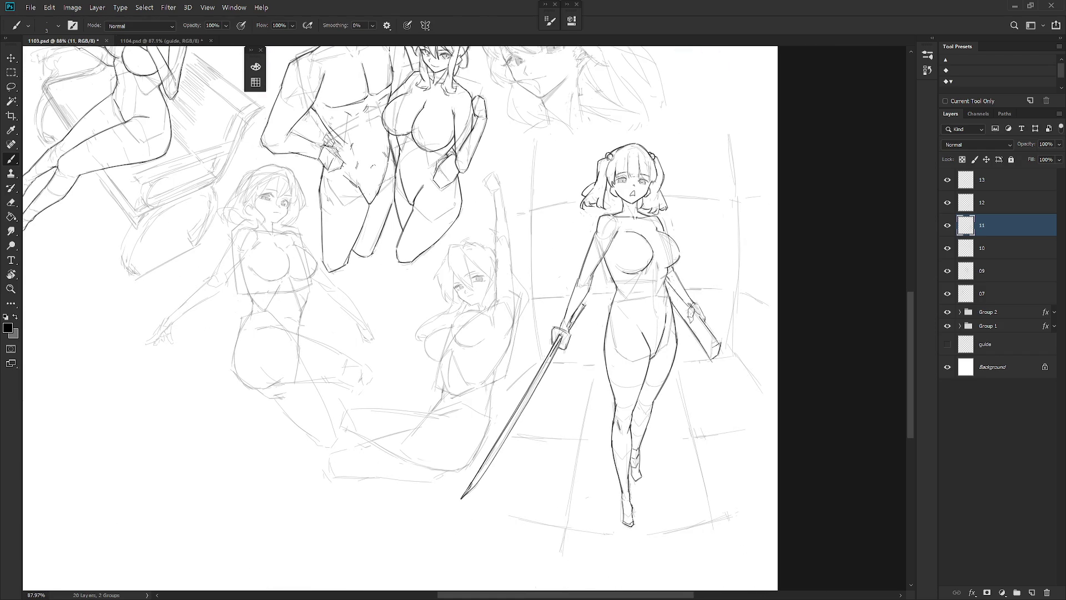
left_click(947, 203)
left_click(948, 202)
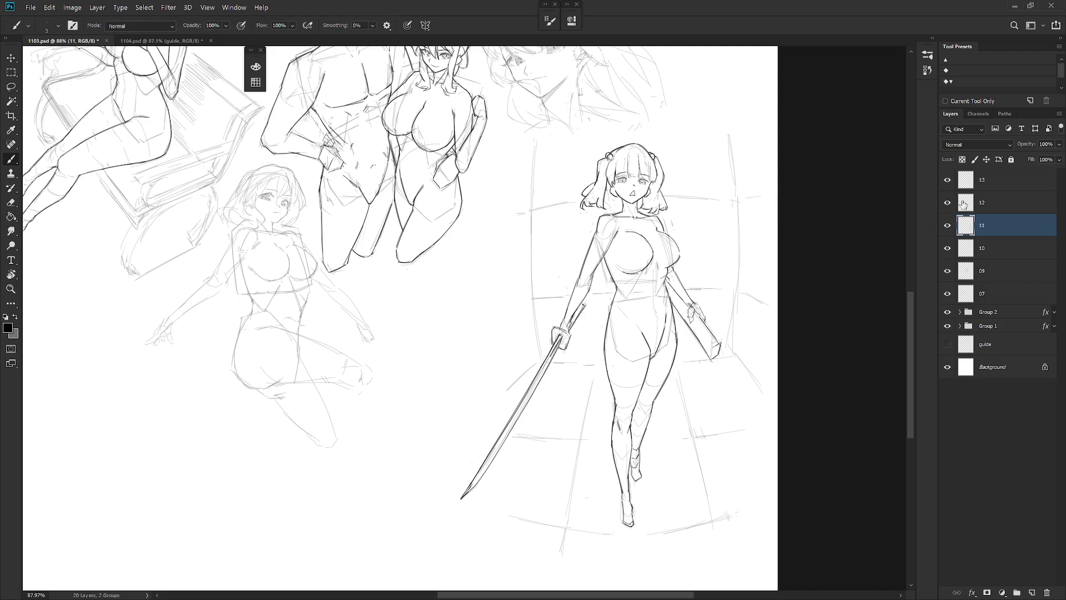
left_click(988, 203)
left_click_drag(583, 348, 642, 316)
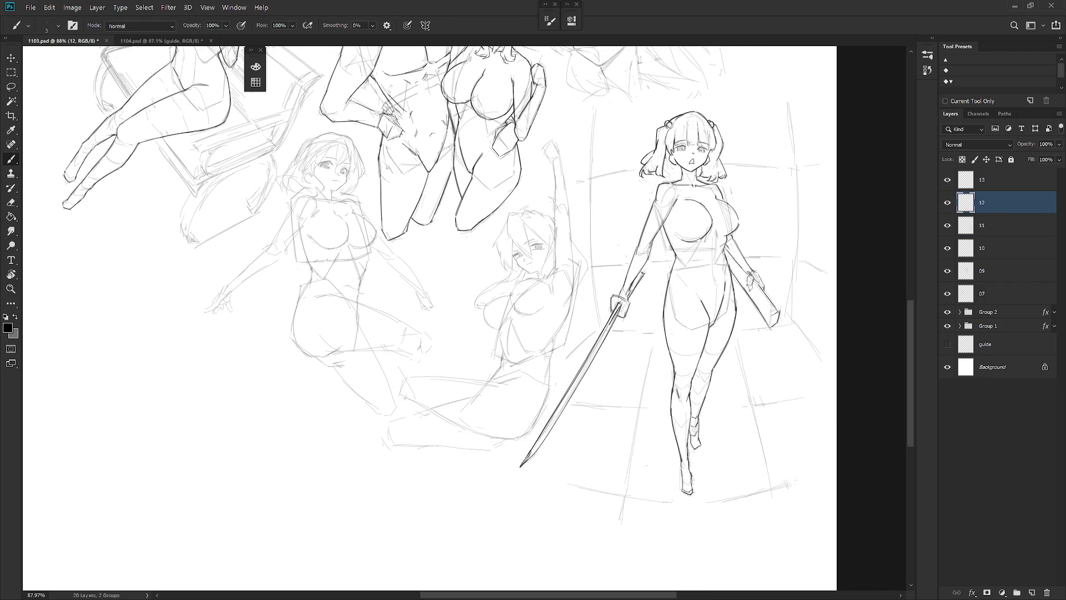
scroll(634, 374, "down", 3)
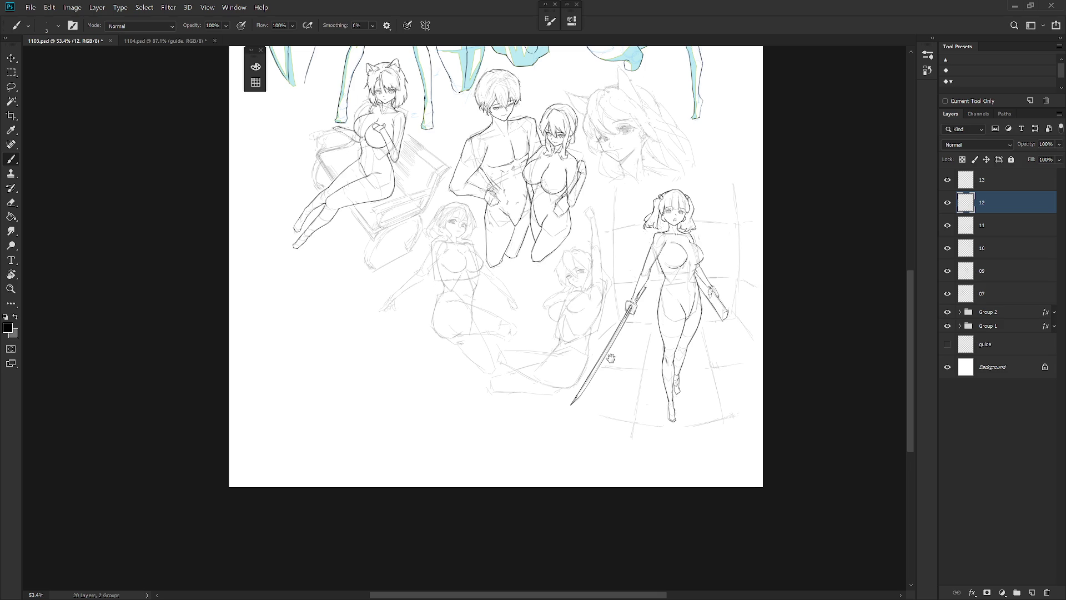
scroll(611, 359, "up", 10)
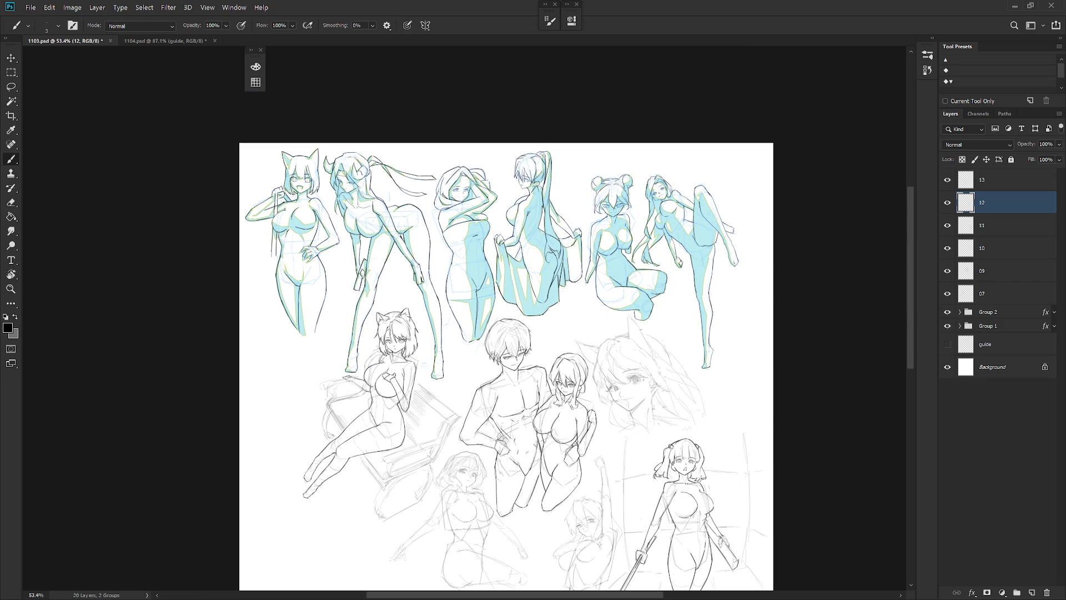
key("ctrl+Tab")
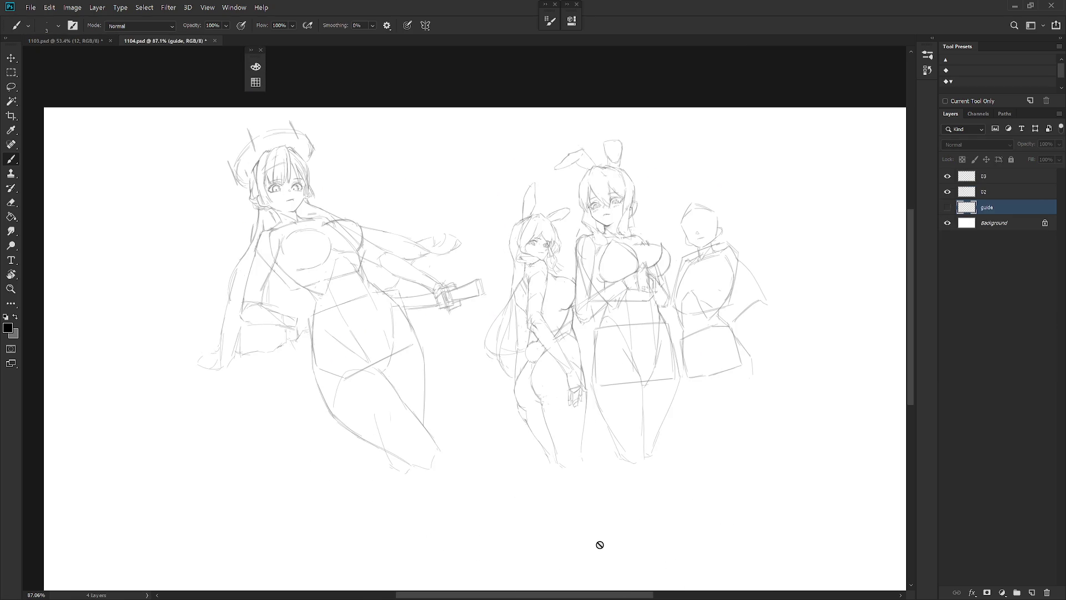
Step: Select layers 02 and 03 and move their figures about 64 px down
scroll(688, 381, "down", 1)
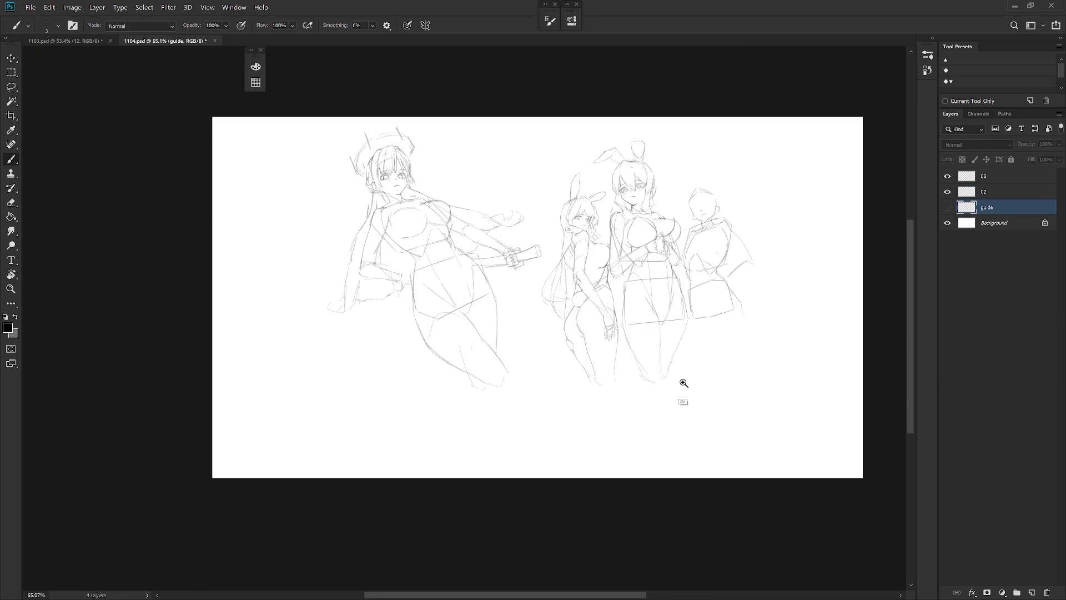
scroll(685, 381, "up", 1)
left_click(1005, 177)
key("ctrl+t")
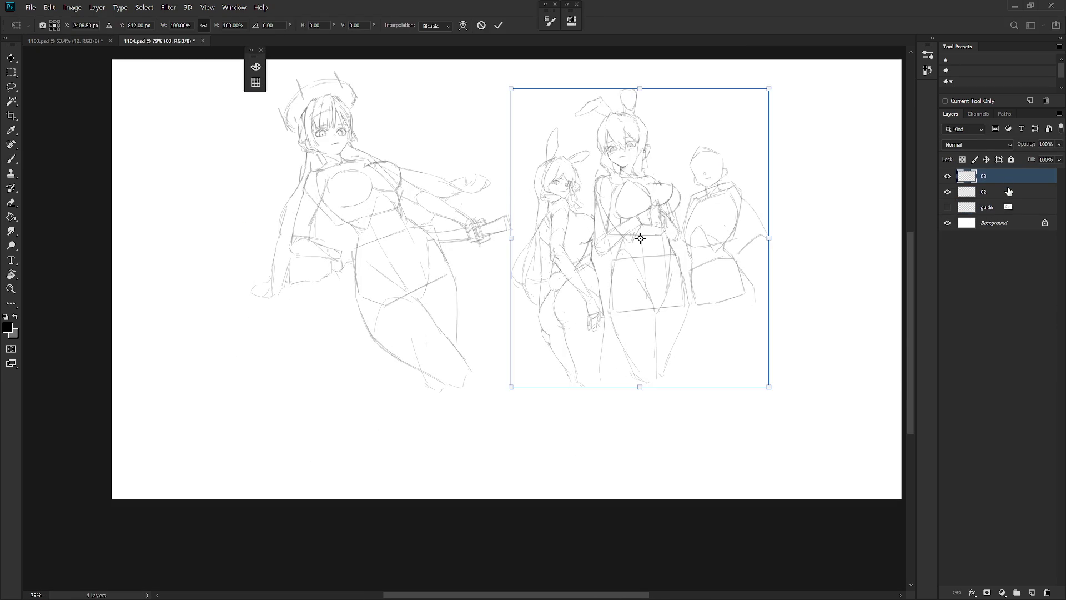
key("Escape")
left_click(1004, 193)
key("ctrl+t")
key("Escape")
left_click(1004, 178, "shift")
key("v")
mouse_move(665, 343)
left_mouse_down()
mouse_move(668, 382)
mouse_move(645, 372)
mouse_move(678, 370)
mouse_move(661, 405)
left_mouse_up()
left_click(974, 193)
Step: Pick red as the drawing colour and add a new Layer 1 above layer 03
key("b")
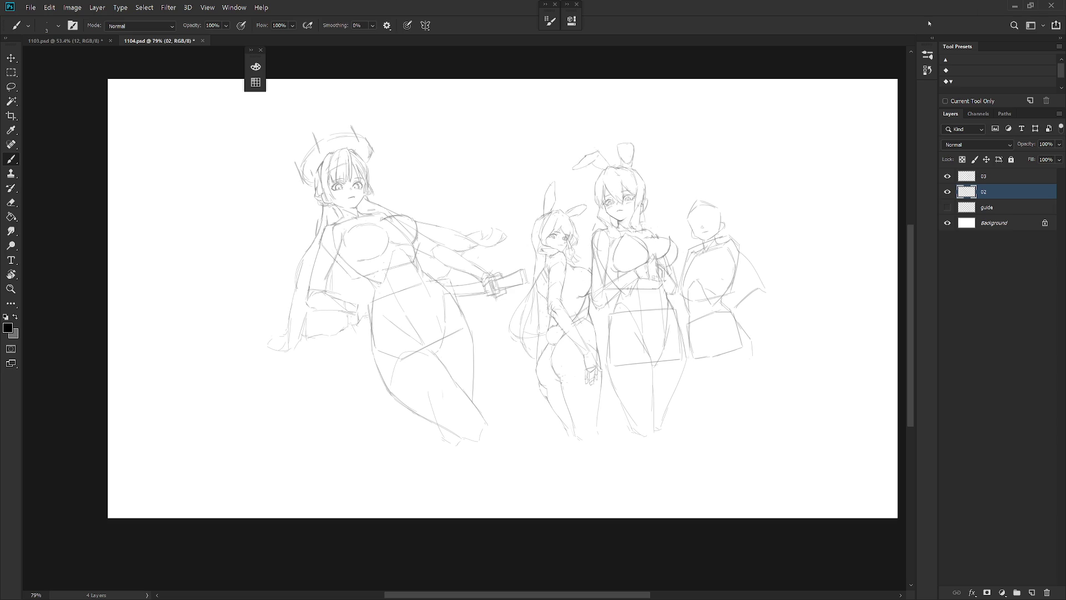
key("x")
left_click(255, 67)
left_click(388, 68)
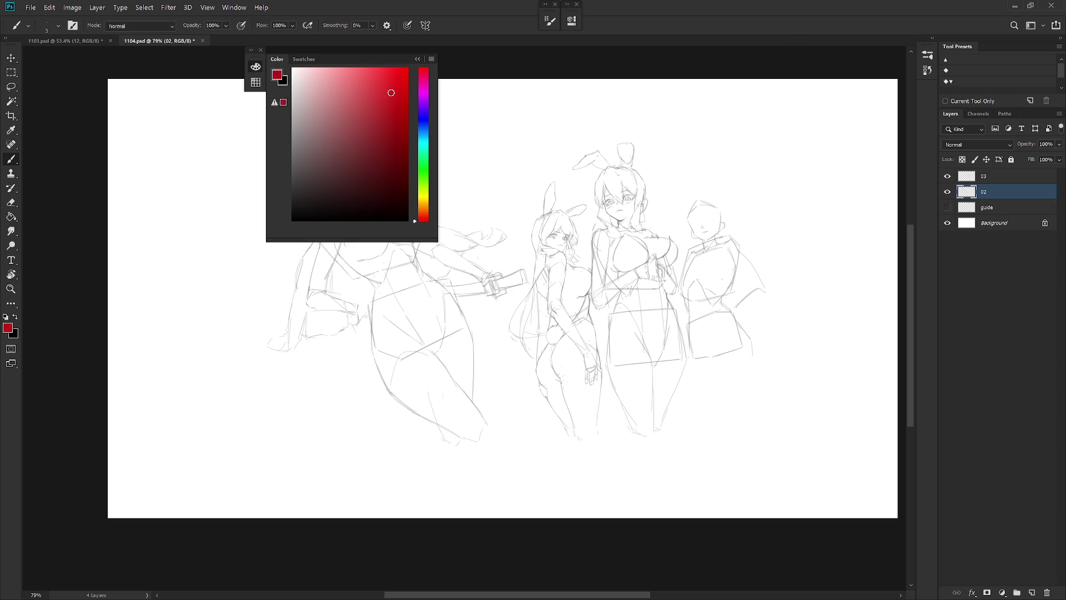
left_click(255, 67)
left_click(994, 177)
key("ctrl+shift+n")
key("Return")
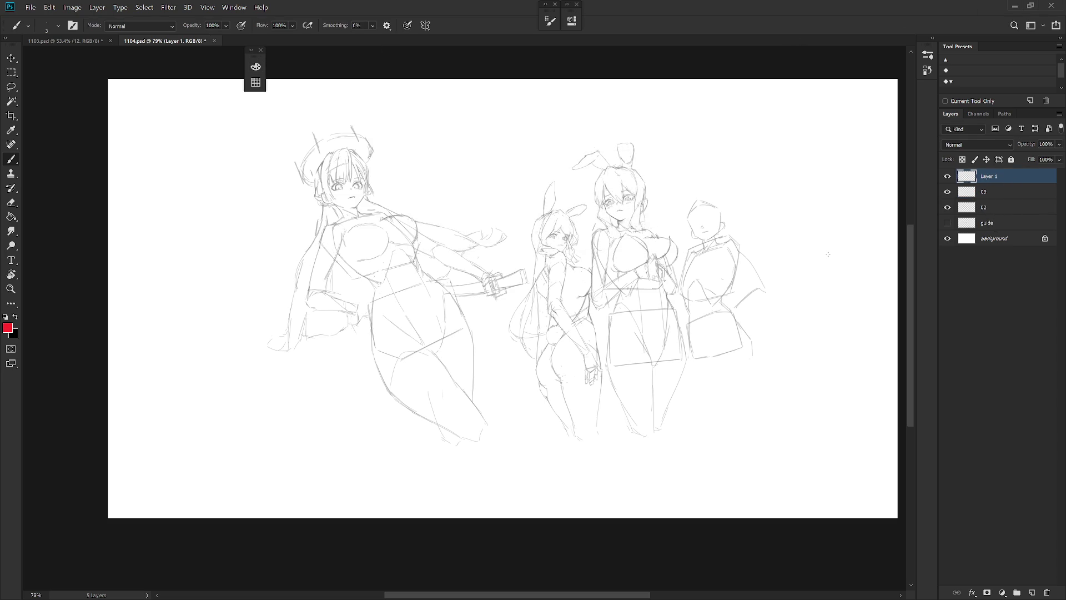
Step: Select the Draw 02 brush, enlarge it, and switch to full-screen view
right_click(802, 398)
scroll(812, 389, "up", 10)
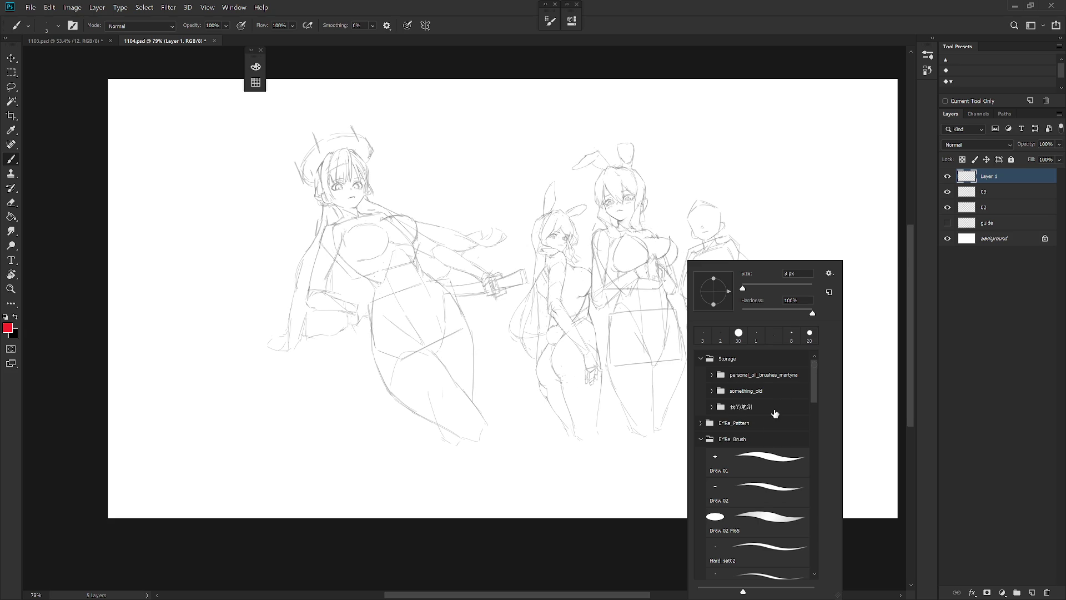
left_click(769, 489)
key("Return")
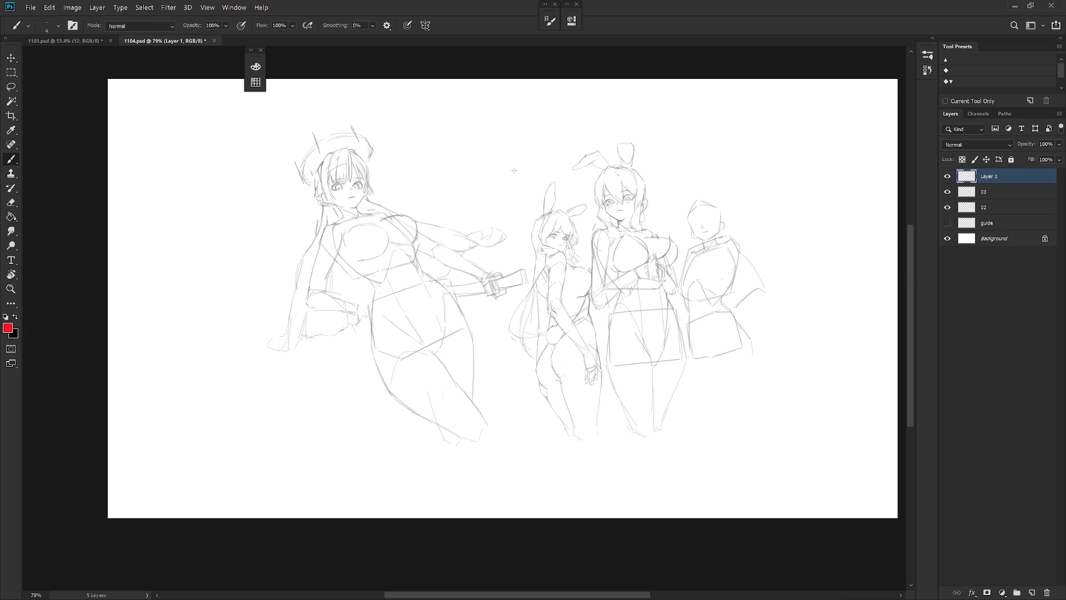
key("bracketright")
key("bracketright")
key("bracketright")
key("f")
key("f")
right_click(607, 51)
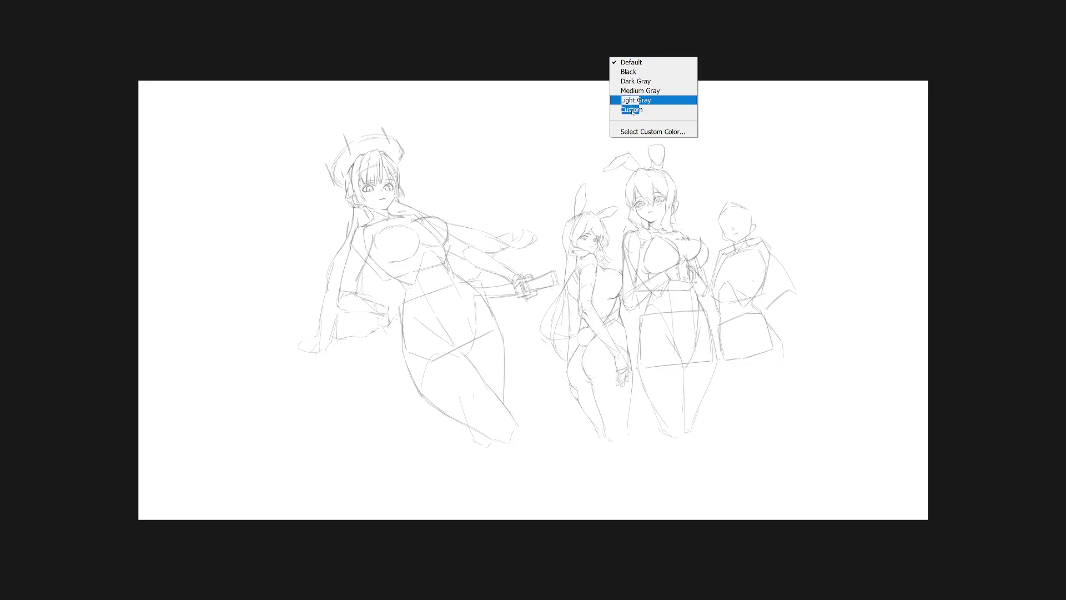
Step: Make the area around the canvas white and centre the zoomed view on the figures
left_click(639, 110)
scroll(566, 309, "up", 5)
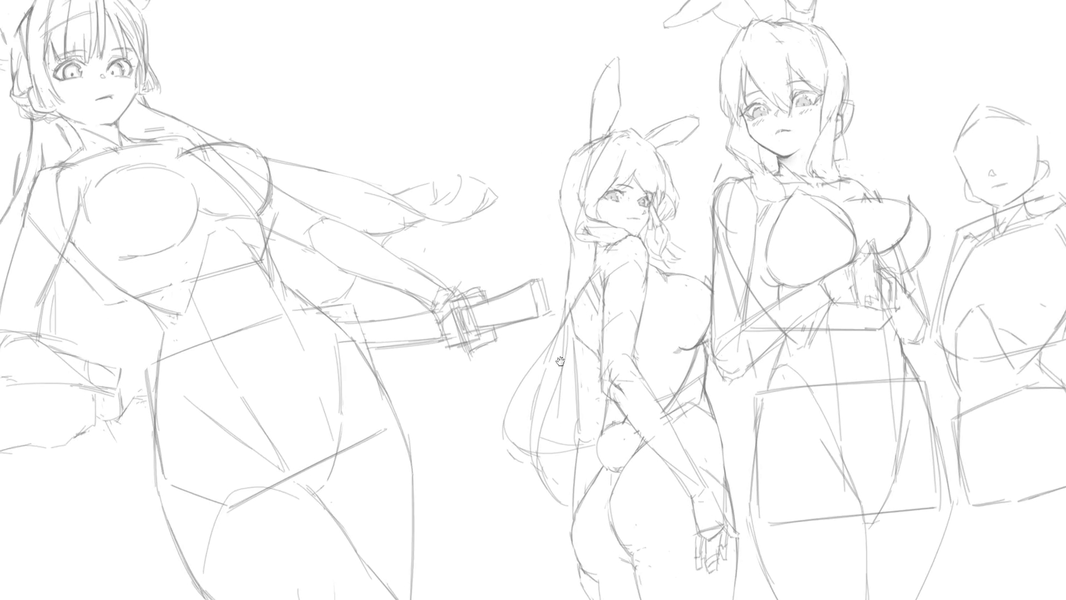
left_click_drag(564, 355, 554, 367)
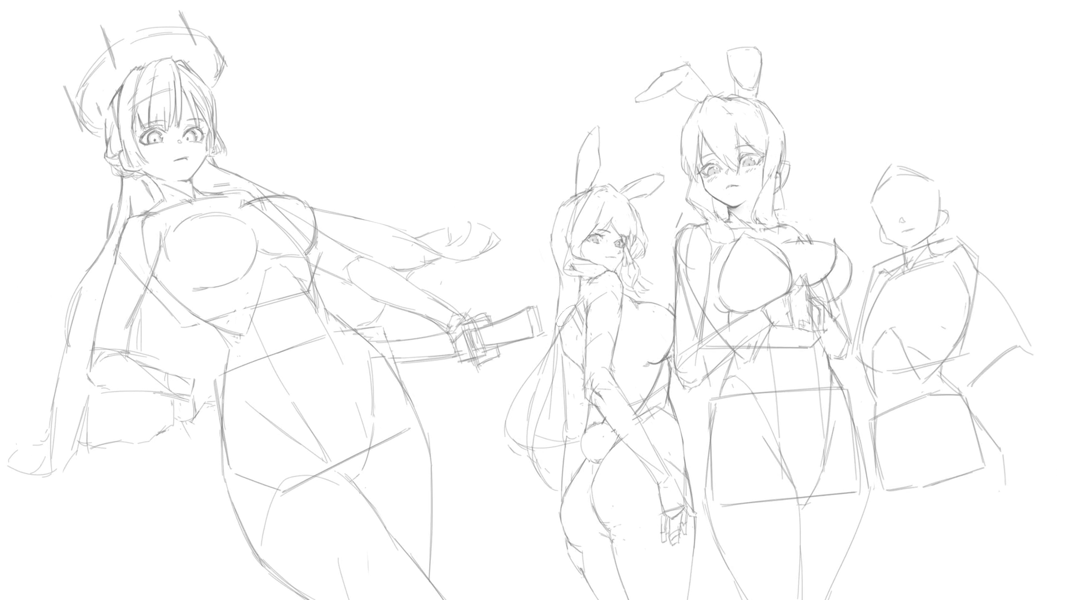
left_click_drag(365, 81, 395, 69)
key("ctrl+z")
Step: Hand-letter 'THX FOR' in black above the figures
left_click_drag(321, 83, 358, 68)
mouse_move(337, 72)
left_mouse_down()
mouse_move(329, 108)
mouse_move(365, 86)
mouse_move(367, 104)
mouse_move(398, 98)
left_mouse_up()
mouse_move(400, 71)
left_mouse_down()
mouse_move(378, 102)
mouse_move(446, 68)
left_mouse_up()
mouse_move(428, 85)
left_mouse_down()
mouse_move(442, 82)
mouse_move(429, 96)
mouse_move(461, 69)
mouse_move(503, 95)
mouse_move(477, 96)
left_mouse_up()
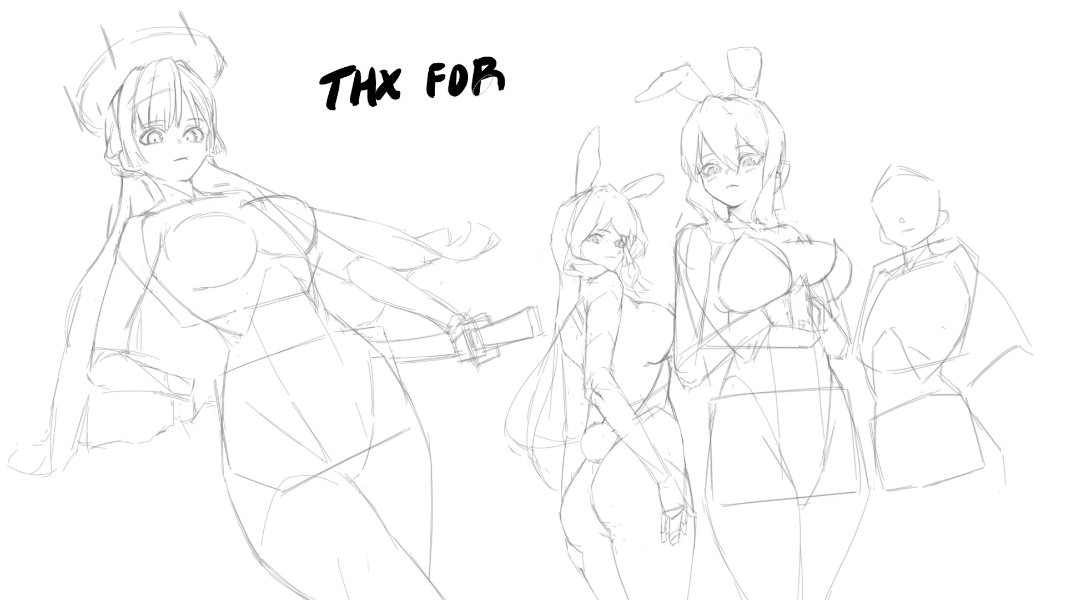
Step: Letter 'WATCHING.' below 'THX FOR'
mouse_move(338, 124)
left_mouse_down()
mouse_move(341, 146)
mouse_move(358, 150)
mouse_move(373, 115)
mouse_move(384, 150)
left_mouse_up()
left_click_drag(372, 138, 405, 119)
mouse_move(393, 120)
left_mouse_down()
mouse_move(390, 150)
mouse_move(415, 149)
mouse_move(429, 132)
left_mouse_up()
mouse_move(433, 117)
left_mouse_down()
mouse_move(429, 149)
mouse_move(459, 148)
left_mouse_up()
mouse_move(463, 118)
left_mouse_down()
mouse_move(462, 149)
mouse_move(495, 136)
left_mouse_up()
left_click_drag(485, 135, 502, 142)
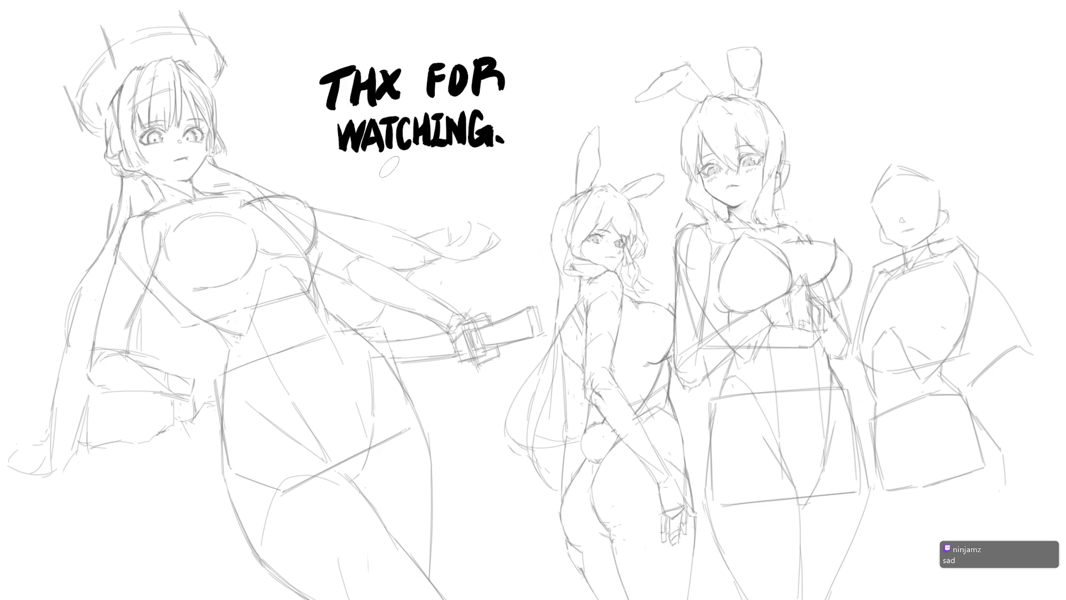
Step: Letter 'BYE!' below 'WATCHING.'
left_click_drag(365, 177, 369, 209)
mouse_move(368, 176)
left_mouse_down()
mouse_move(384, 185)
mouse_move(371, 208)
mouse_move(402, 193)
left_mouse_up()
mouse_move(418, 172)
left_mouse_down()
mouse_move(400, 209)
mouse_move(439, 170)
left_mouse_up()
mouse_move(420, 187)
left_mouse_down()
mouse_move(436, 186)
mouse_move(418, 207)
left_mouse_up()
left_click_drag(418, 207, 446, 192)
left_click(448, 198)
Step: Letter 'GN!' after 'BYE!' and draw two cat eyes right of 'FOR'
mouse_move(496, 167)
left_mouse_down()
mouse_move(485, 206)
mouse_move(515, 201)
left_mouse_up()
mouse_move(514, 201)
left_mouse_down()
mouse_move(520, 169)
mouse_move(527, 192)
left_mouse_up()
left_click(528, 202)
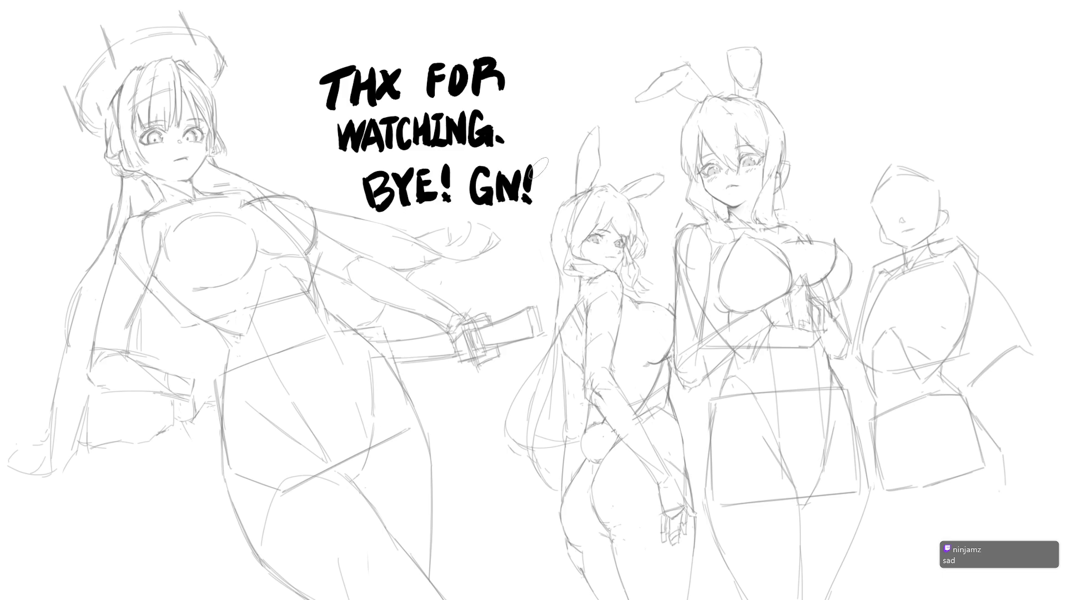
left_click(542, 107)
left_click_drag(540, 106, 546, 111)
left_click_drag(560, 105, 554, 120)
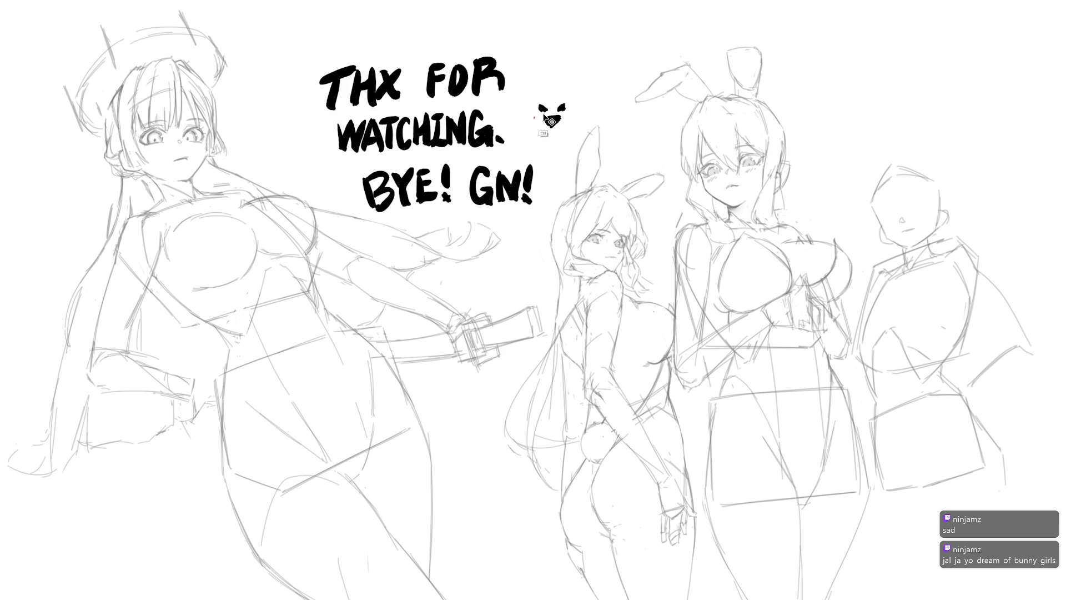
Step: Add red blush to the cat doodle's cheek, then draw its left face side and right ear
left_click_drag(565, 115, 556, 109)
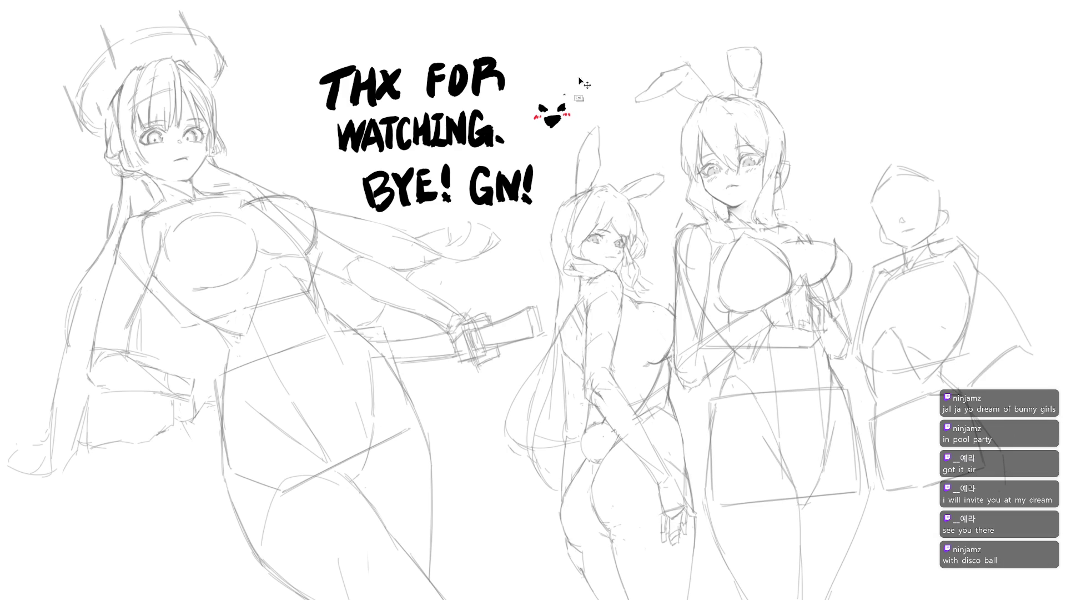
left_click_drag(529, 90, 529, 104)
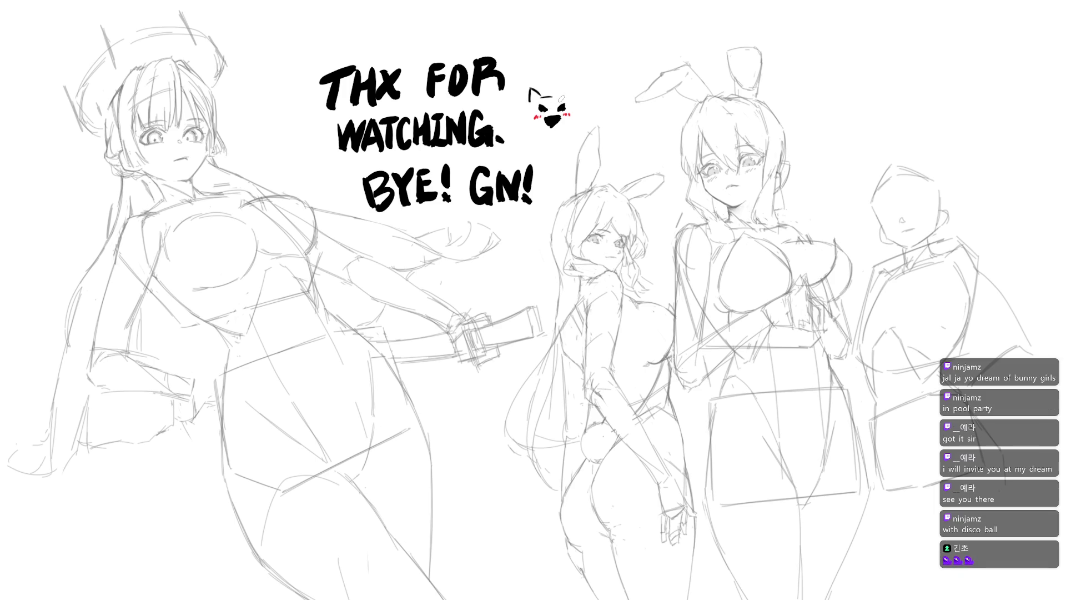
mouse_move(559, 90)
left_mouse_down()
mouse_move(566, 83)
mouse_move(571, 99)
mouse_move(561, 102)
left_mouse_up()
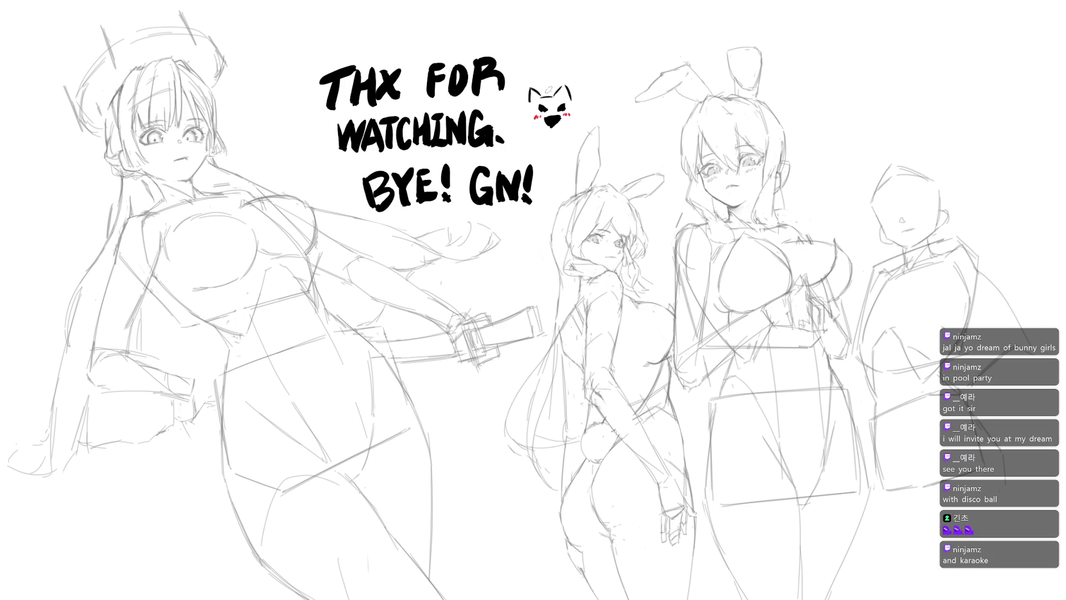